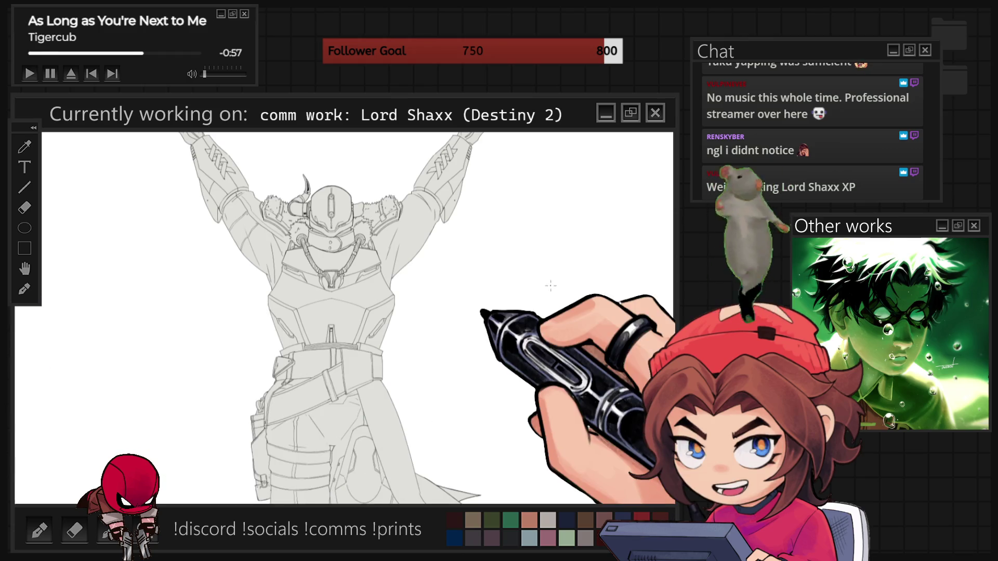
Step: Zoom out to see the whole Lord Shaxx drawing beside the reference
key(ctrl+z)
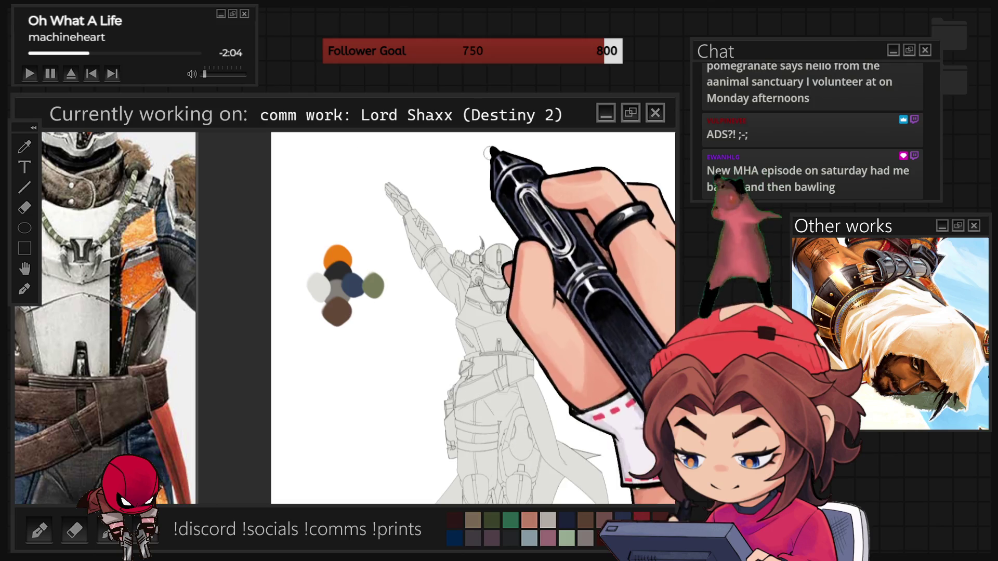
Step: Zoom in and out to frame Shaxx's helmet for its orange fill
scroll(437, 317, up, 5)
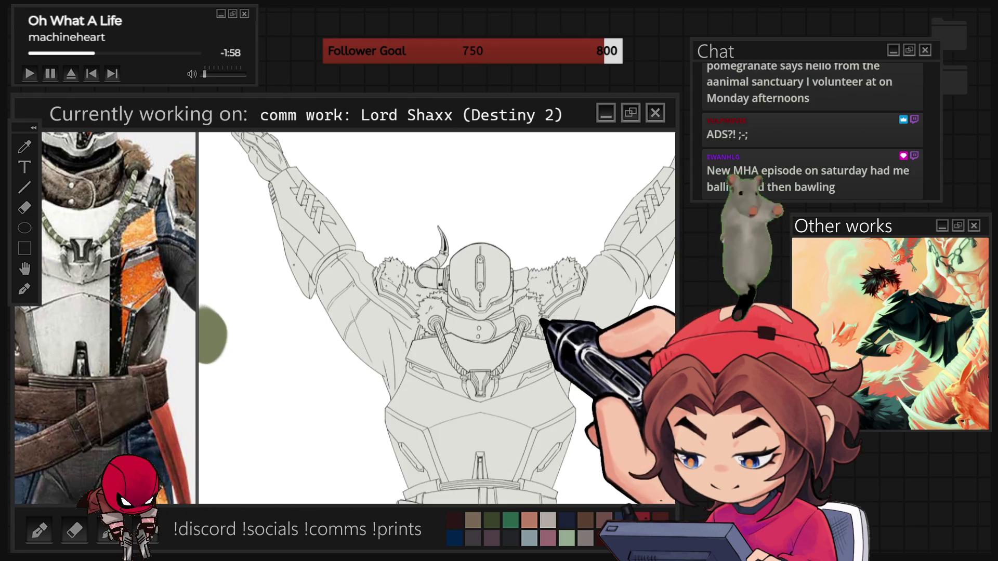
scroll(437, 317, down, 3)
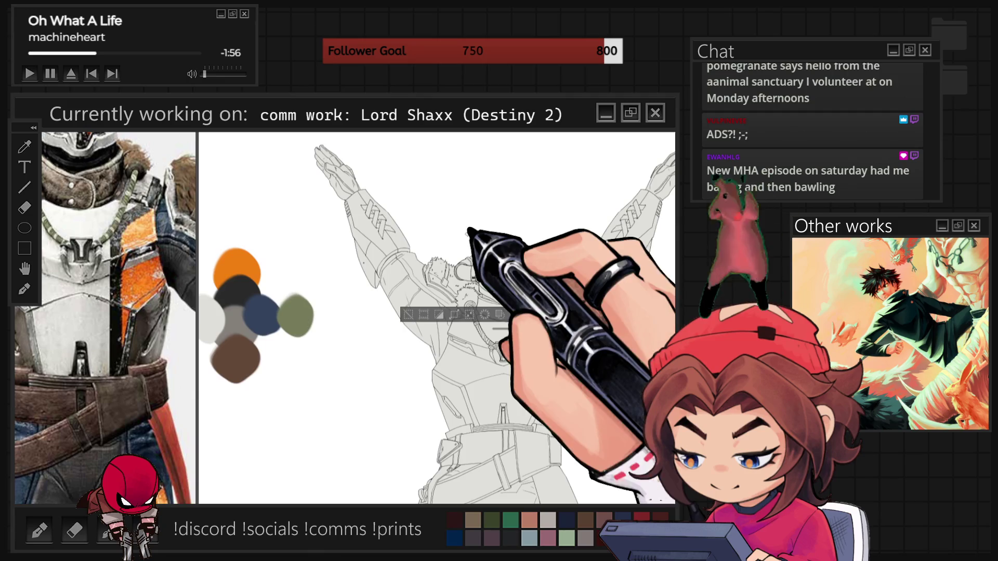
scroll(436, 317, up, 1)
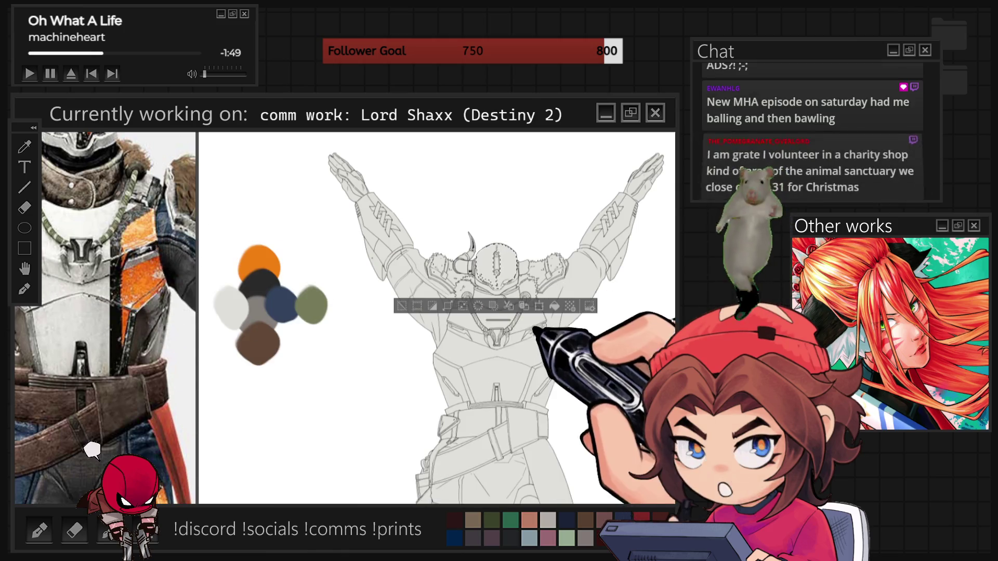
scroll(520, 267, up, 4)
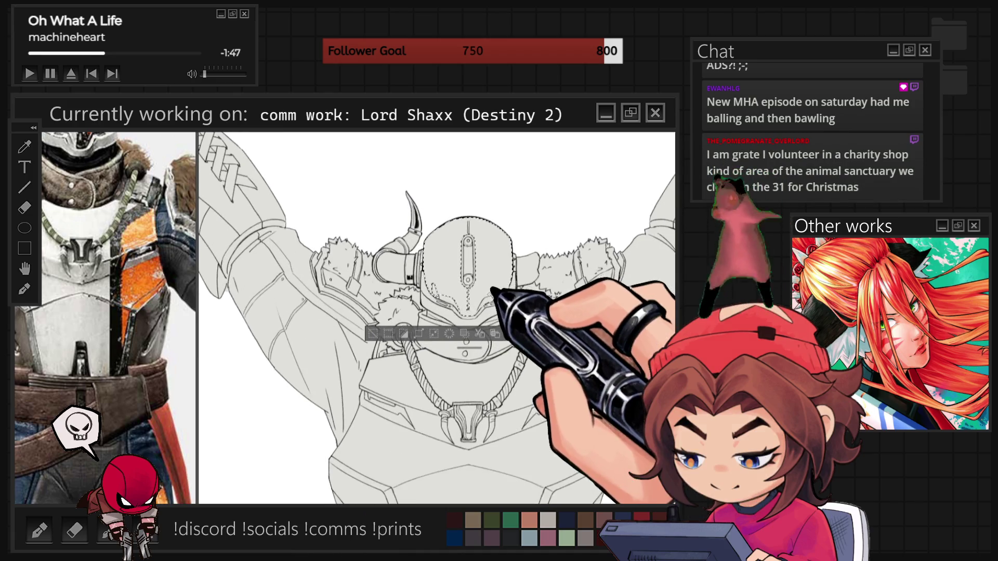
scroll(492, 291, up, 2)
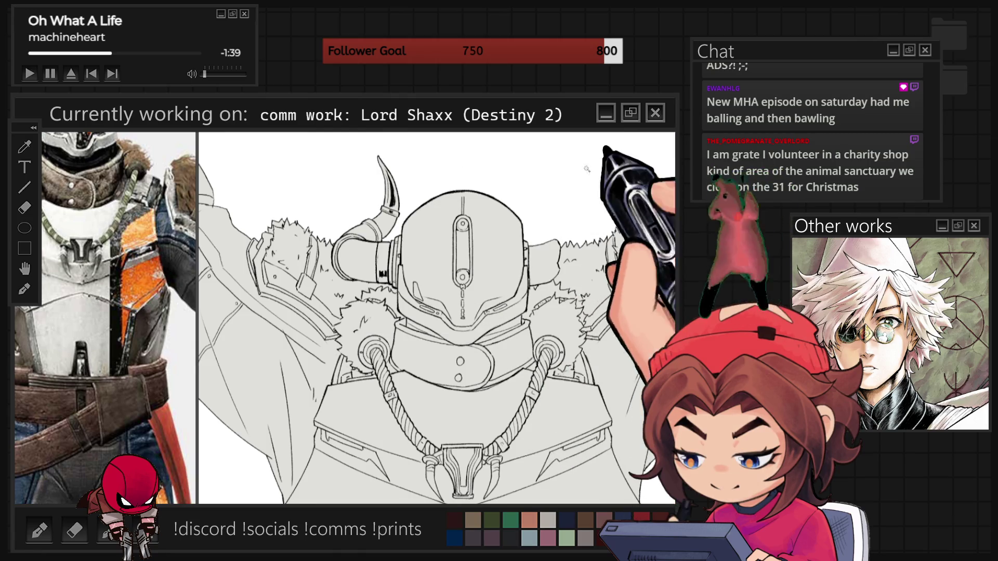
scroll(541, 257, down, 2)
scroll(557, 267, down, 2)
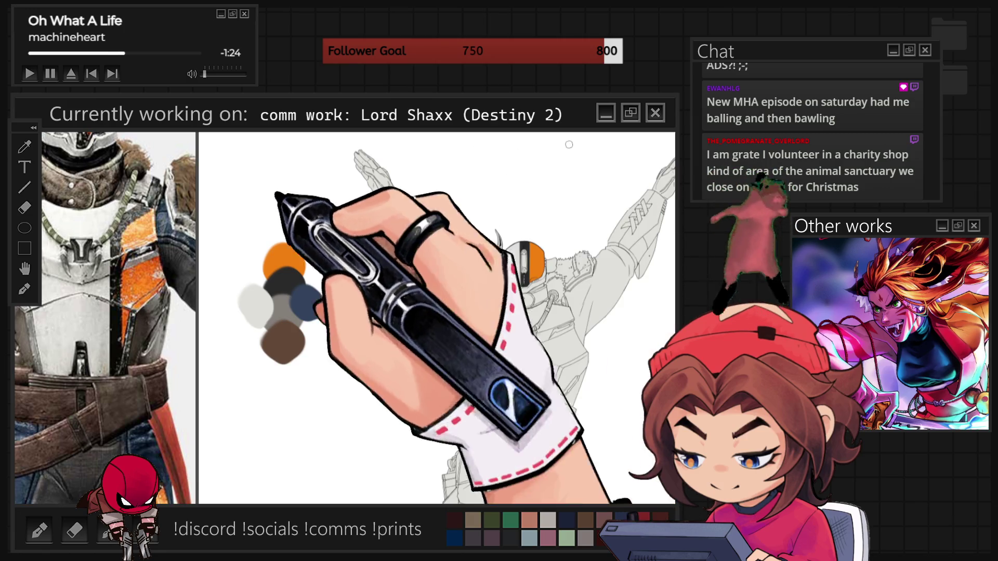
scroll(99, 234, down, 3)
Step: Zoom the Sub View reference in on the helmet close-up
scroll(106, 156, up, 4)
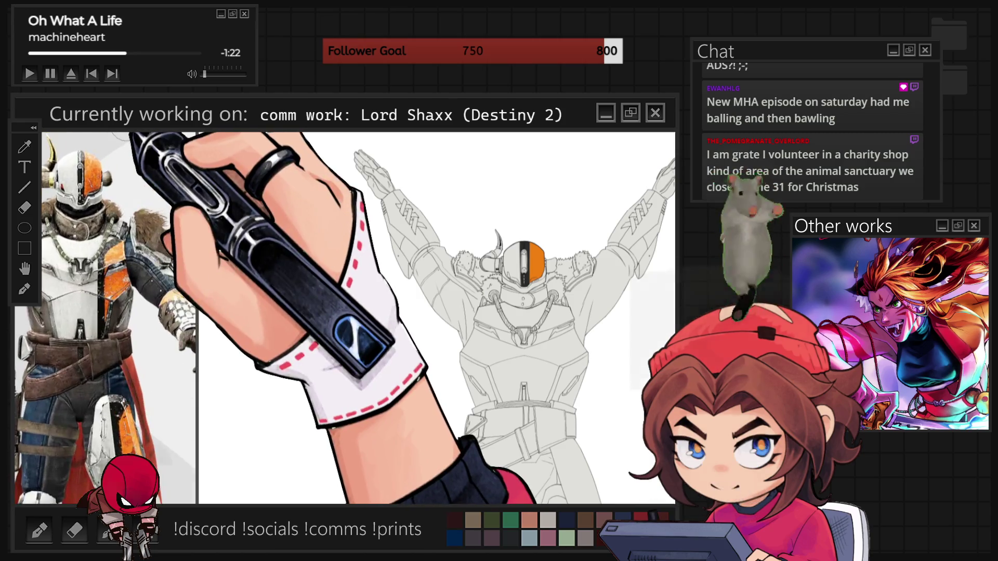
scroll(99, 150, up, 3)
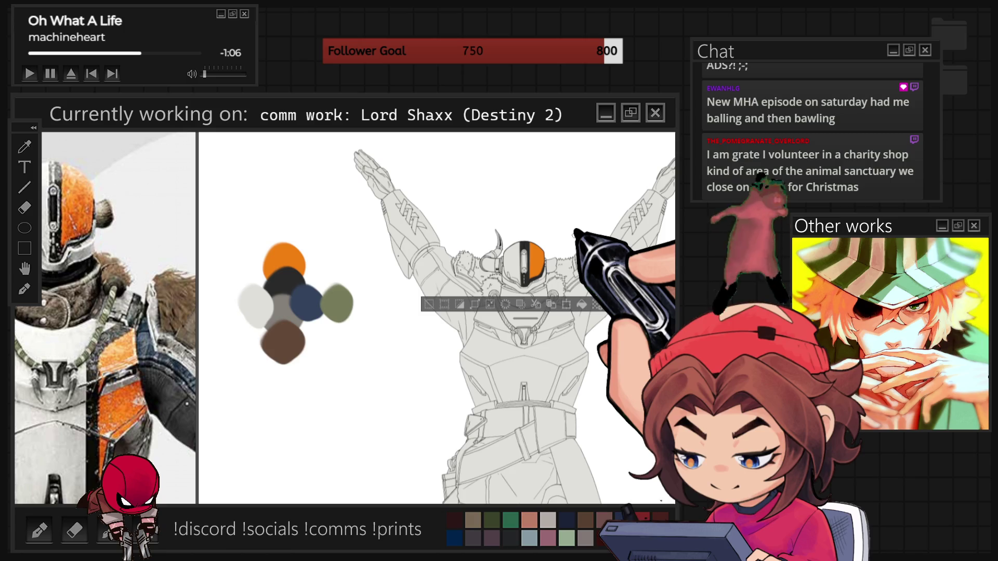
scroll(574, 235, up, 2)
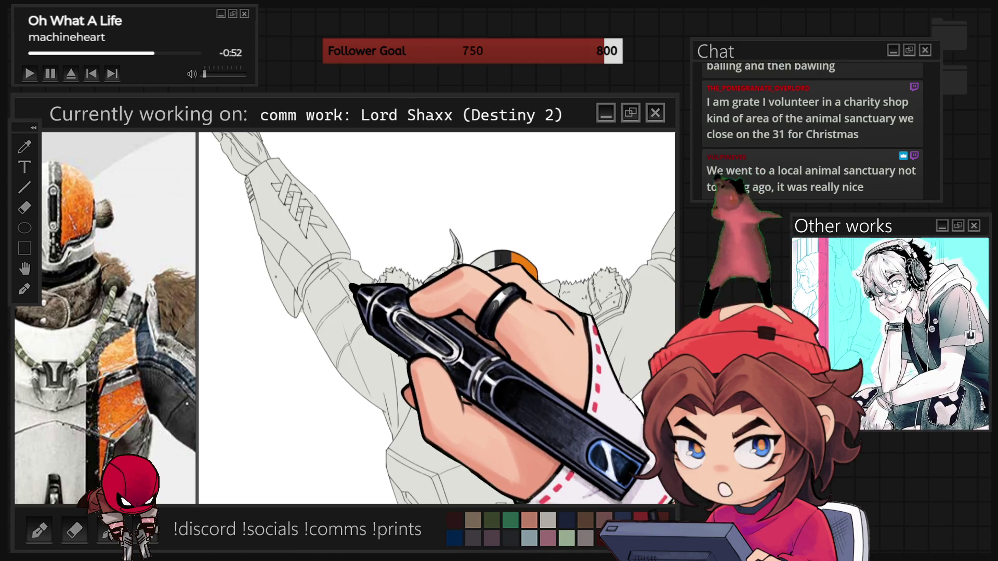
scroll(431, 317, down, 5)
Step: Drop the helmet selection, click over the armour area, and zoom back in
click(295, 283)
click(297, 293)
click(308, 304)
click(325, 304)
click(280, 306)
click(296, 326)
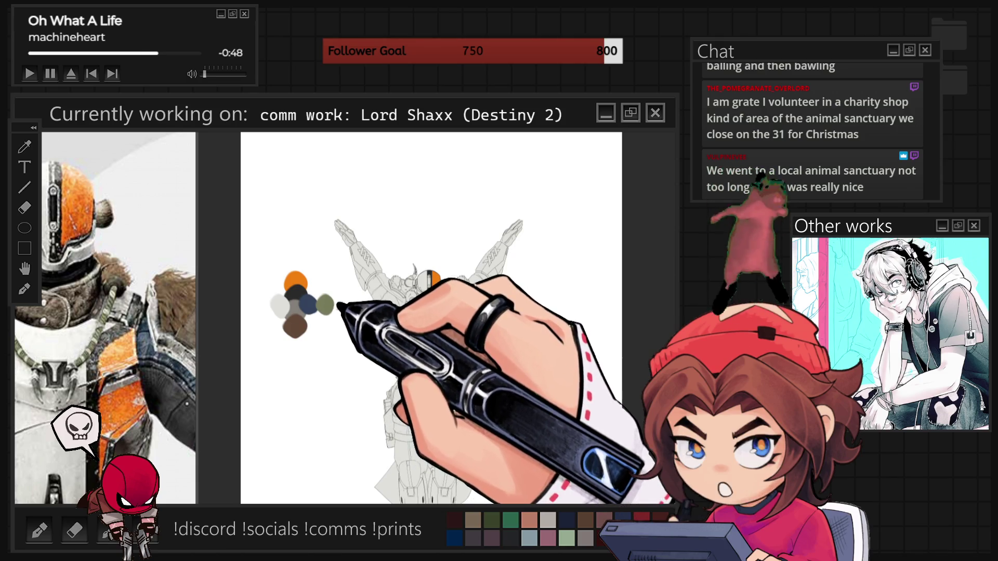
scroll(358, 360, up, 1)
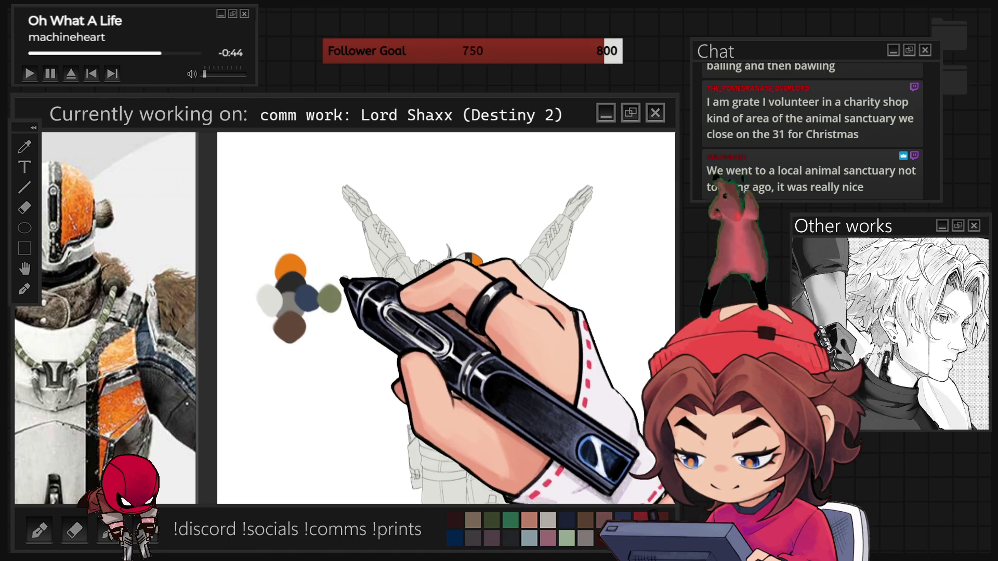
scroll(533, 303, up, 2)
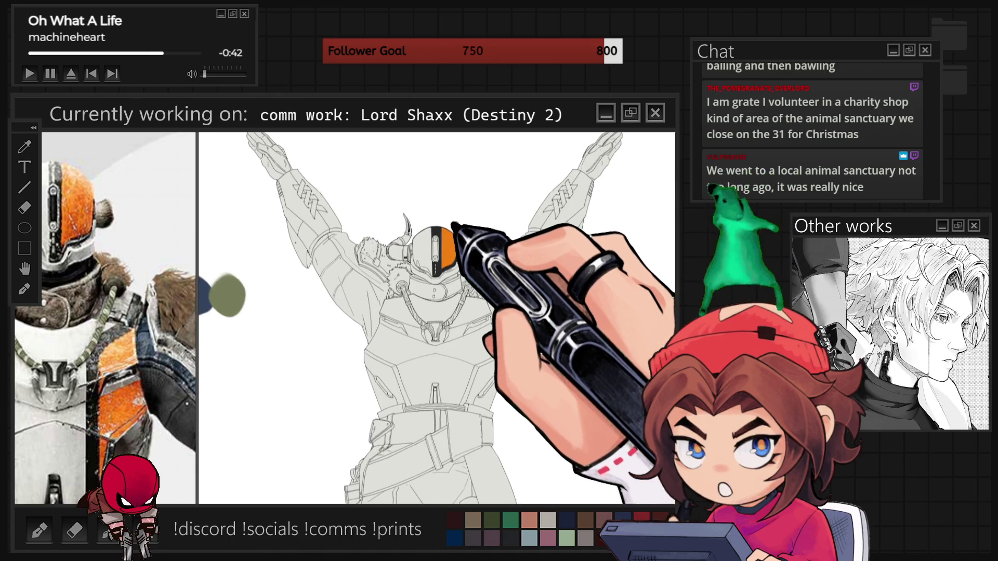
scroll(471, 255, up, 5)
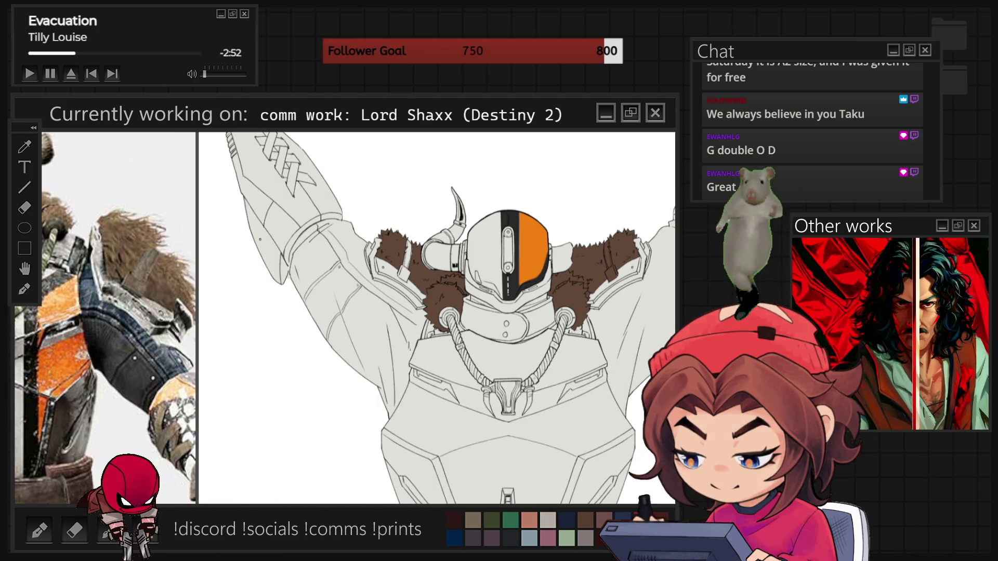
Step: Pan the view to reframe Shaxx's figure
drag(503, 368, 458, 376)
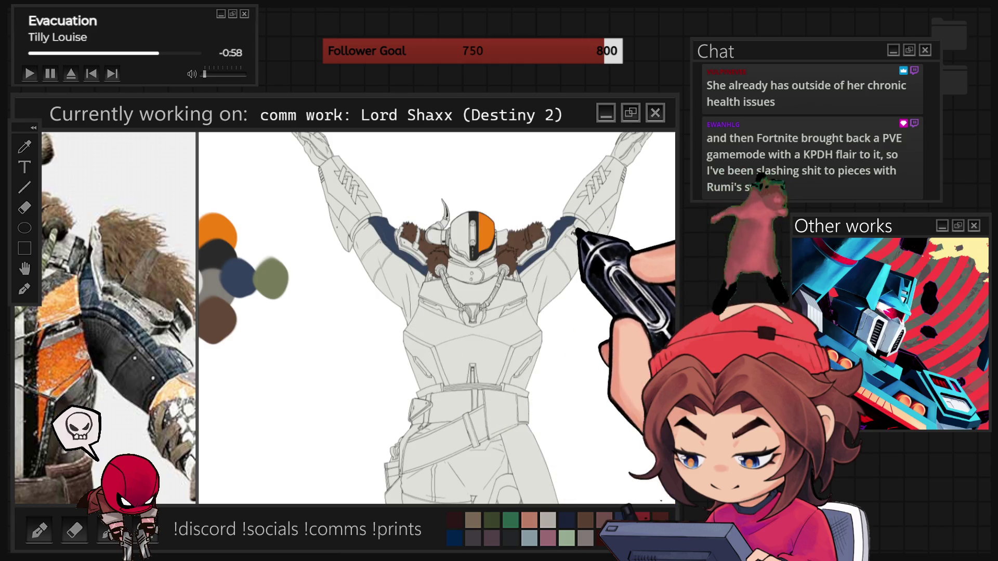
Step: Zoom in on the raised arm's undersuit area
scroll(332, 224, up, 5)
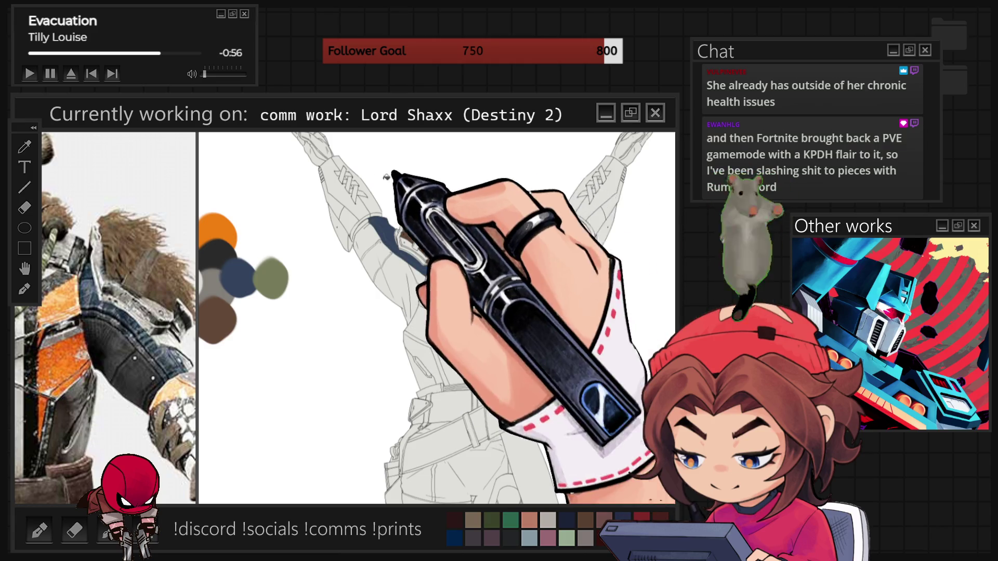
scroll(436, 317, up, 1)
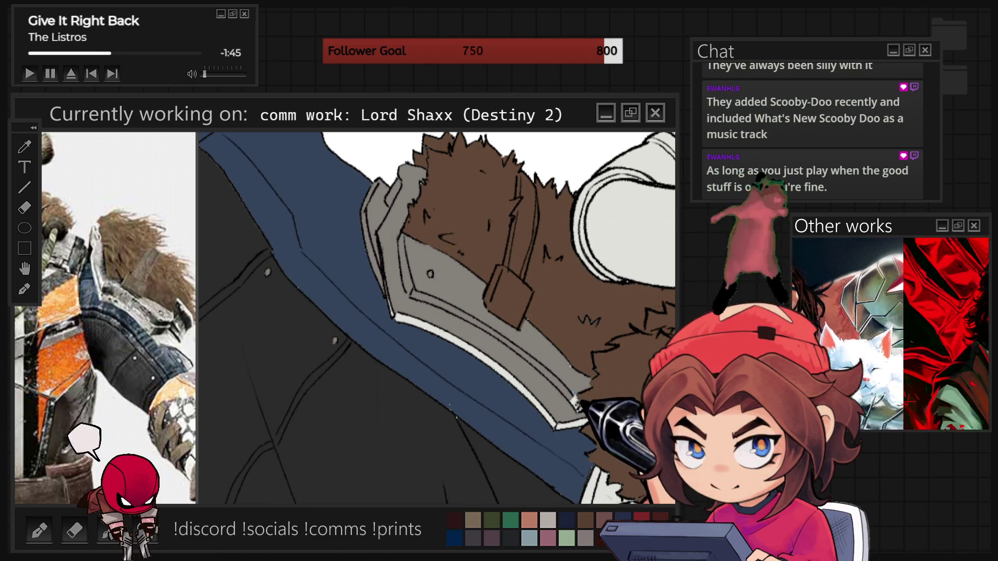
Step: Rotate the pauldron upright, stroke its edge, then fit the whole figure in view
drag(437, 312, 487, 278)
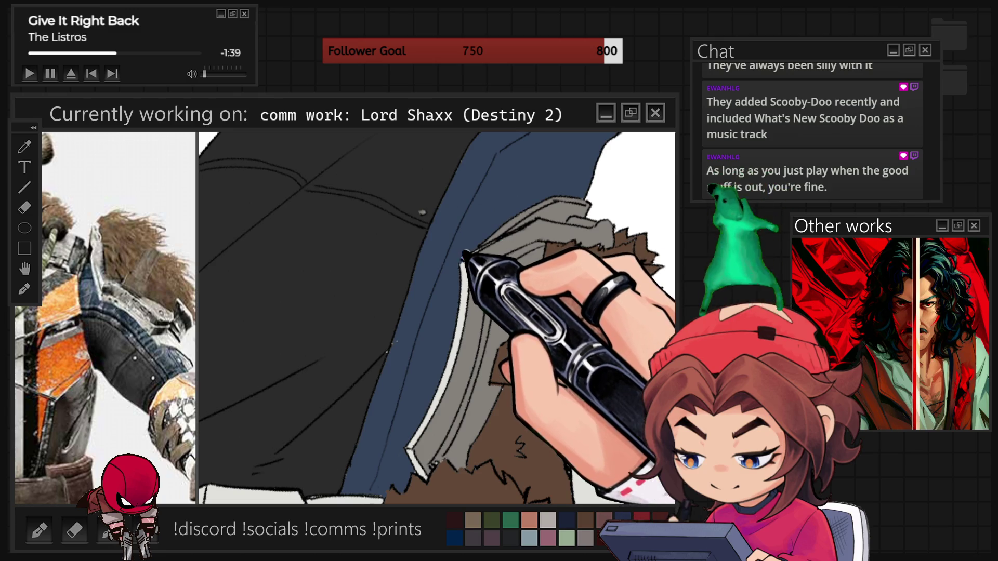
drag(493, 241, 475, 308)
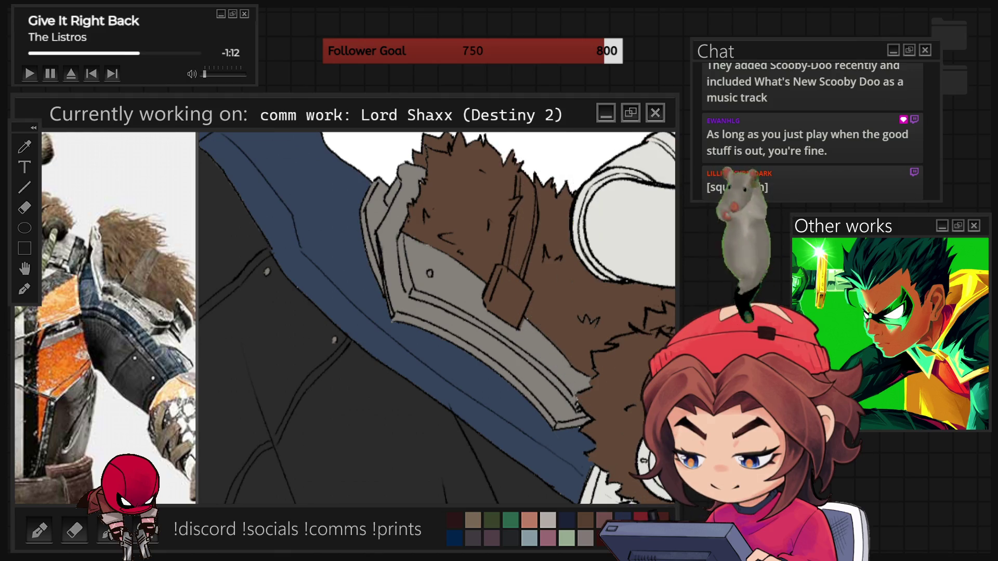
key(ctrl+0)
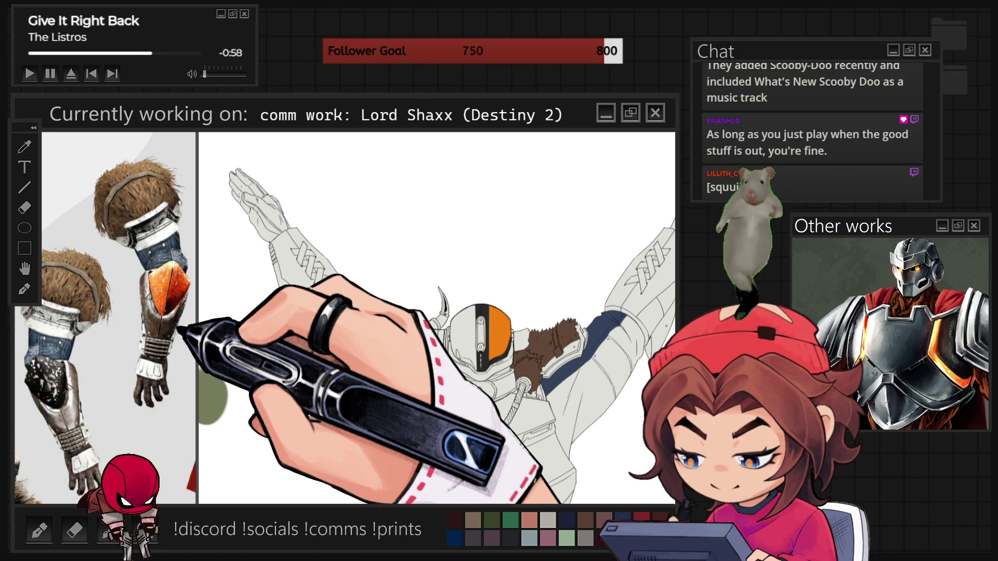
Step: Bring the colour swatch blobs into view and zoom out to show the whole arm
drag(281, 416, 373, 396)
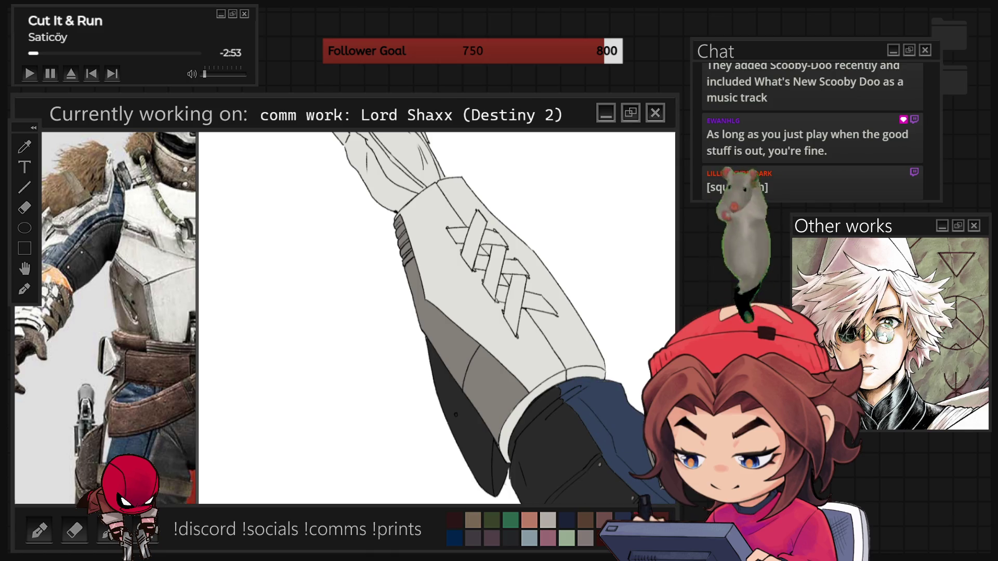
key(ctrl+minus)
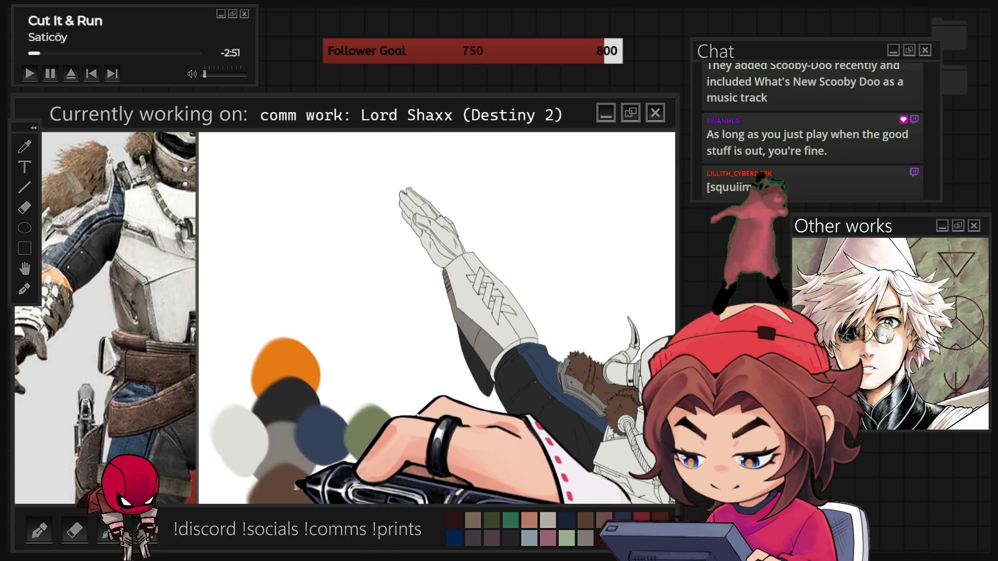
Step: Paint the raised hand's fingers brown
mouse_move(430, 207)
mouse_down()
mouse_move(425, 252)
mouse_move(430, 229)
mouse_move(481, 268)
mouse_up()
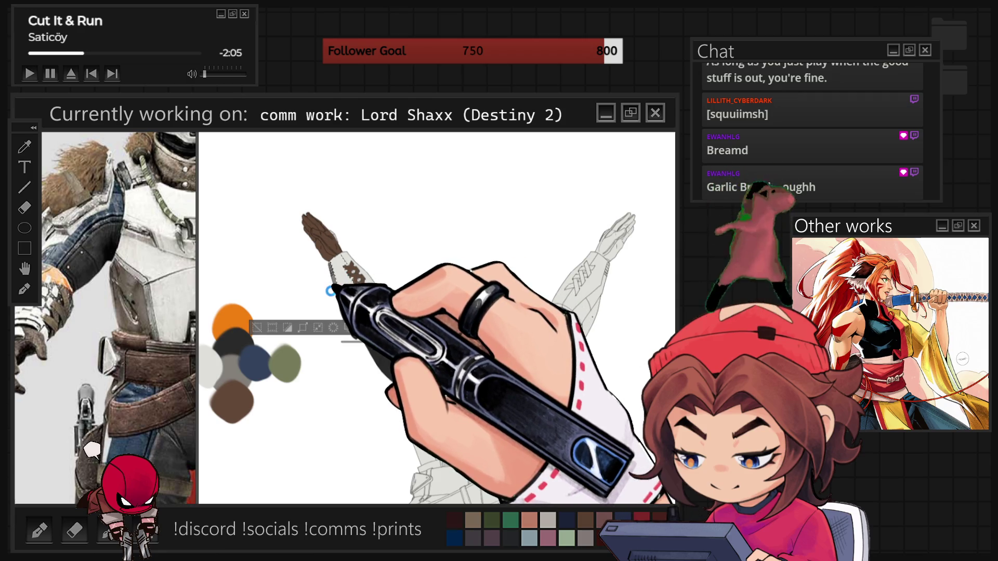
Step: Zoom in on the bracer, paint two more brown cross straps, and enlarge the brush
scroll(332, 296, up, 2)
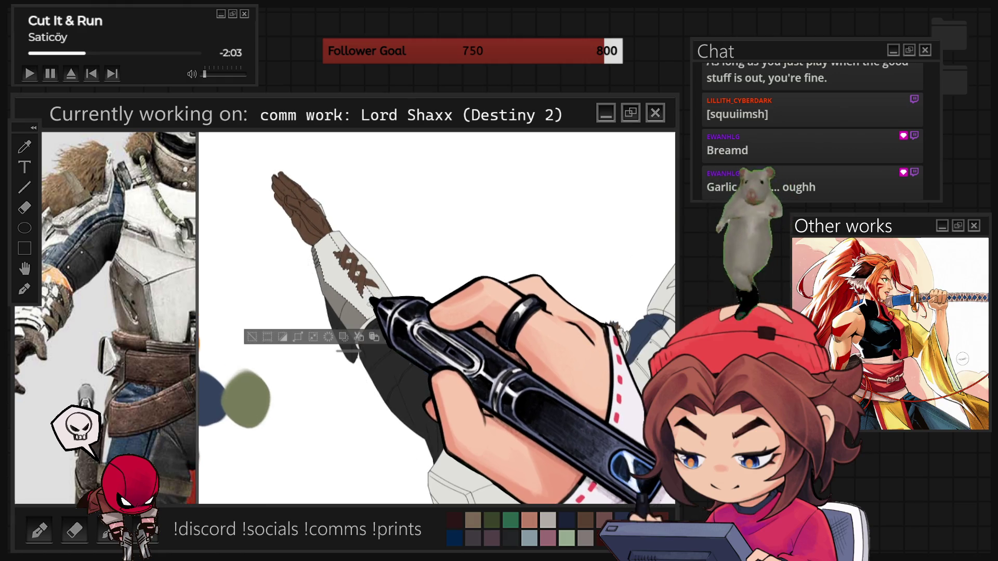
scroll(373, 301, up, 1)
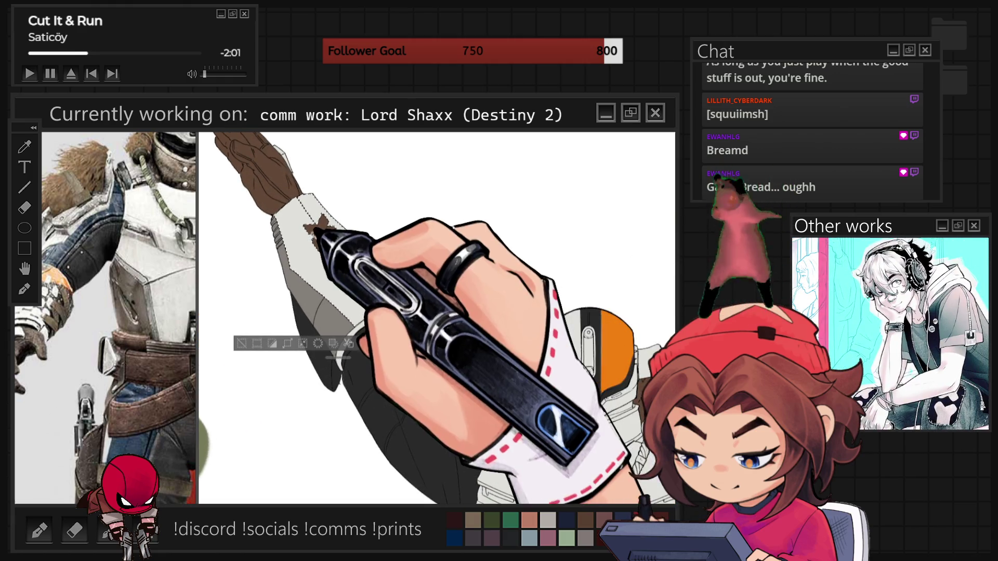
scroll(374, 296, up, 1)
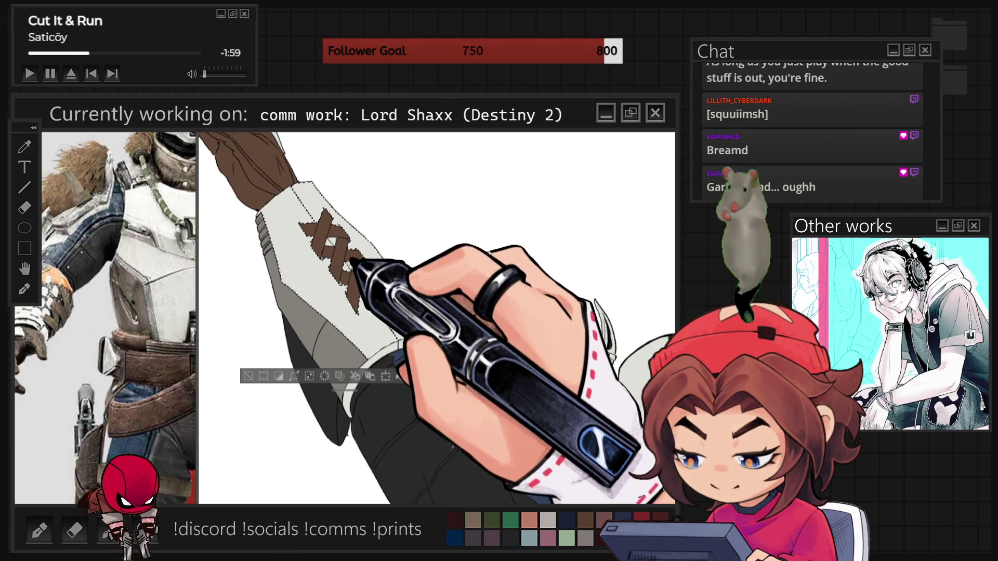
drag(333, 245, 387, 296)
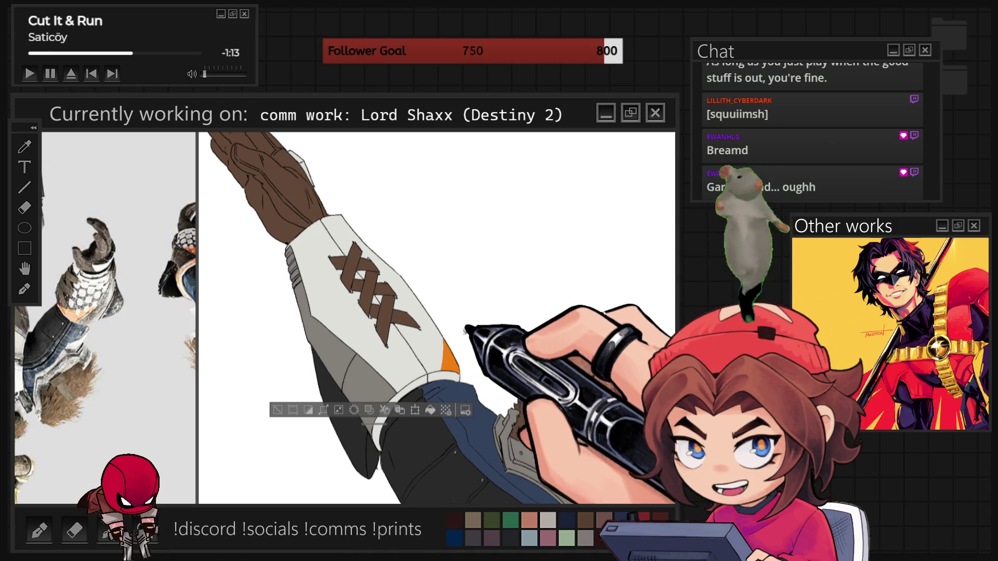
key(bracketright)
key(bracketright)
key(bracketright)
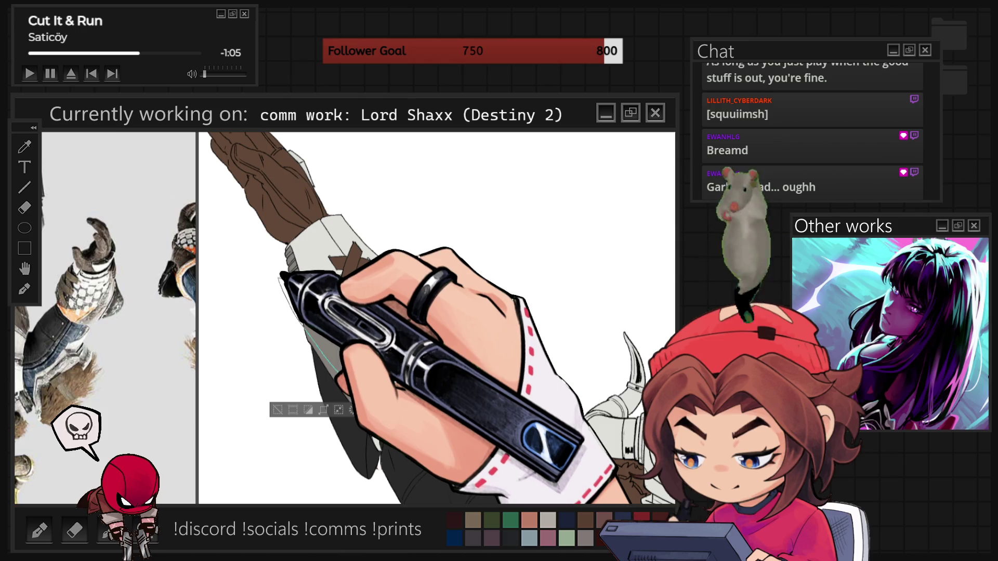
Step: Fill the bracer black instead of orange and extend orange across the sleeve panel
click(317, 291)
key(ctrl+z)
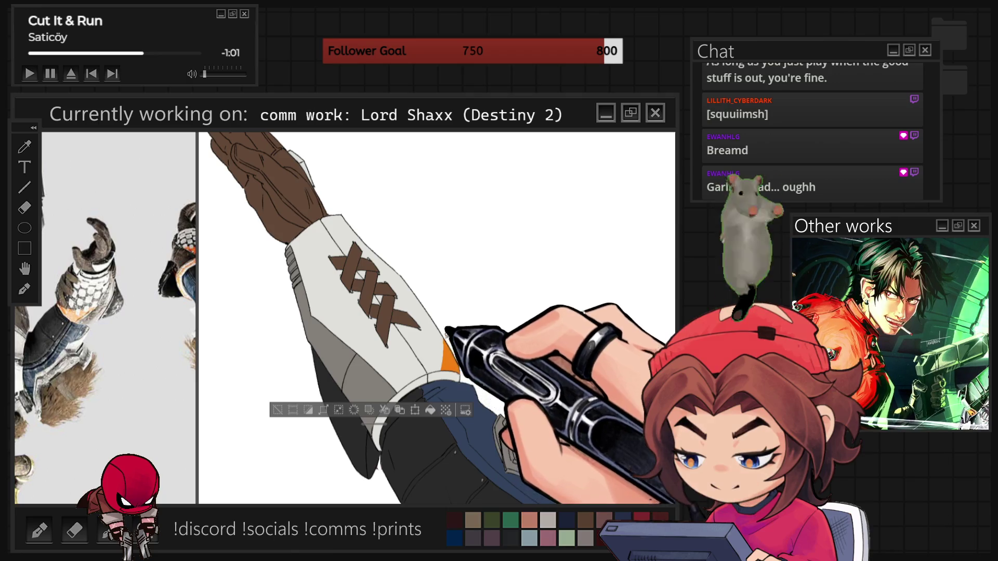
click(400, 387)
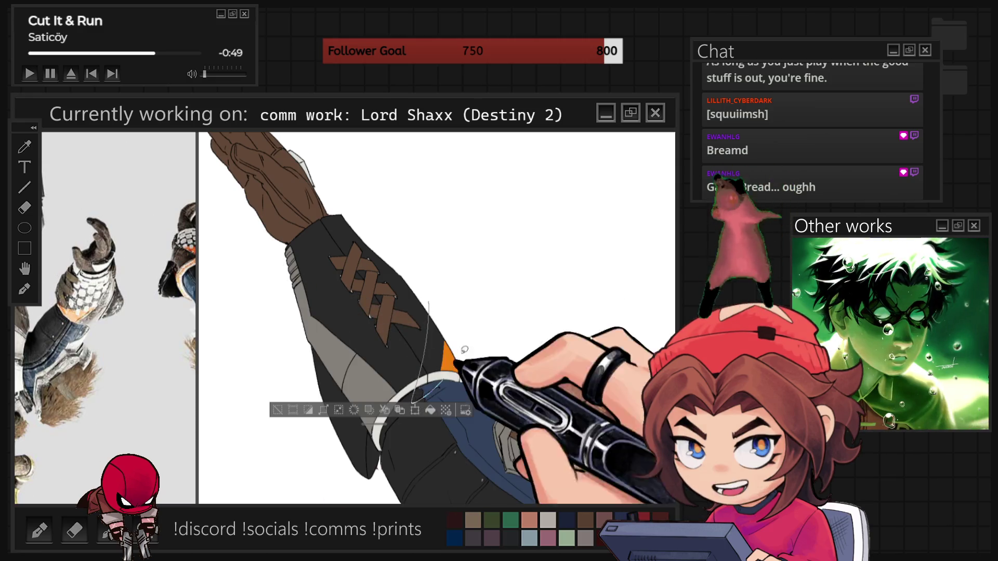
click(442, 332)
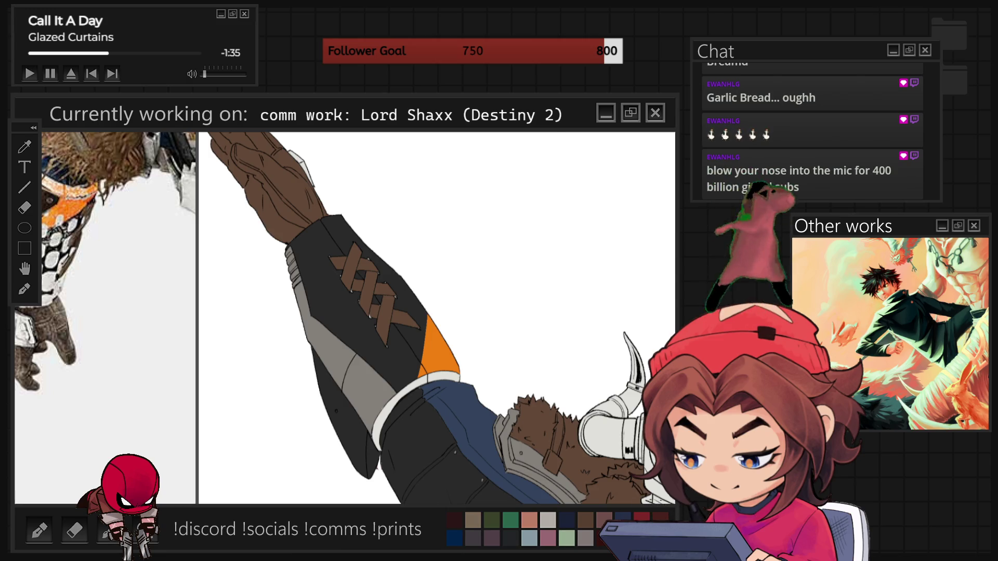
Step: Hide the layer and material panels for a wider canvas and zoom in
key(Tab)
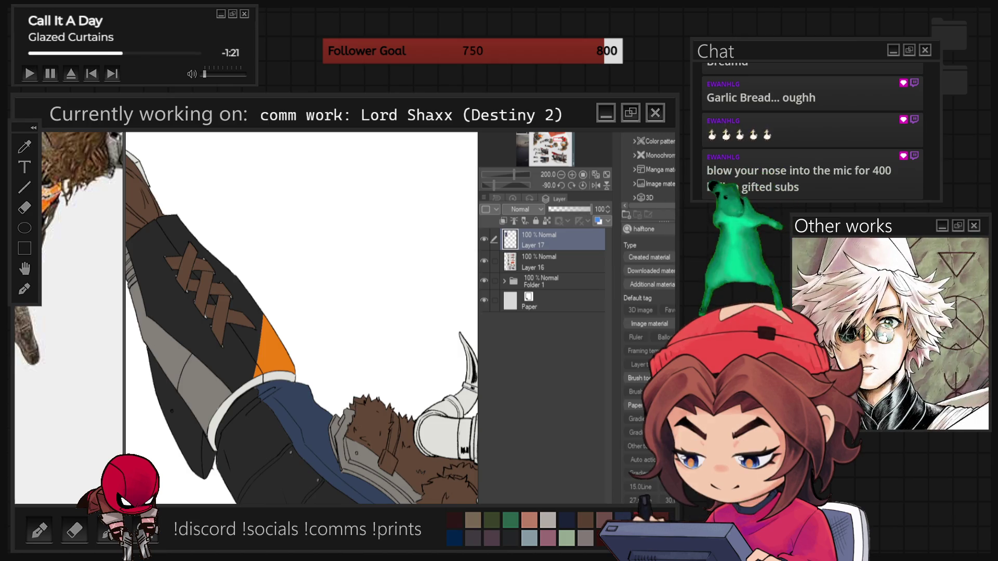
key(Tab)
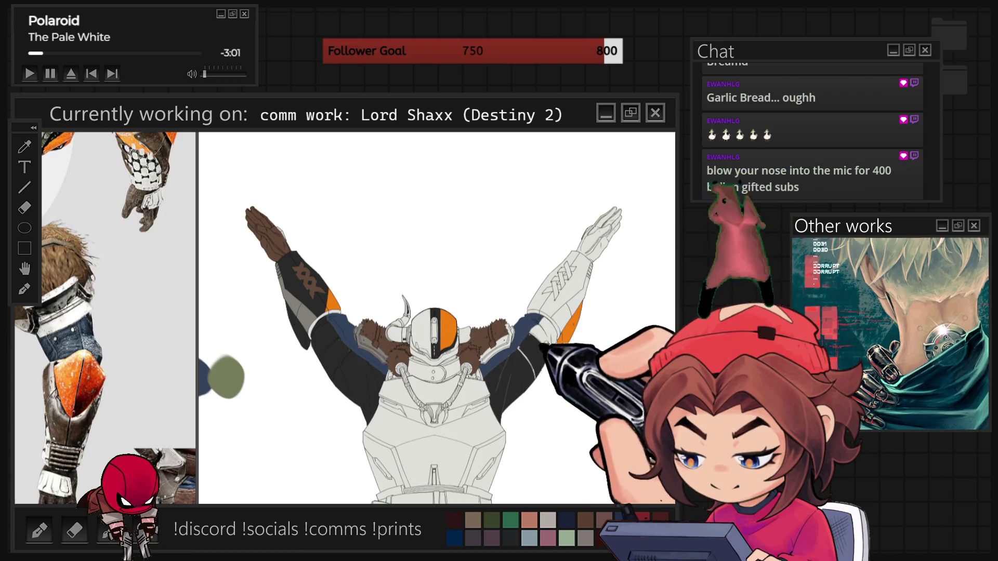
scroll(576, 352, up, 5)
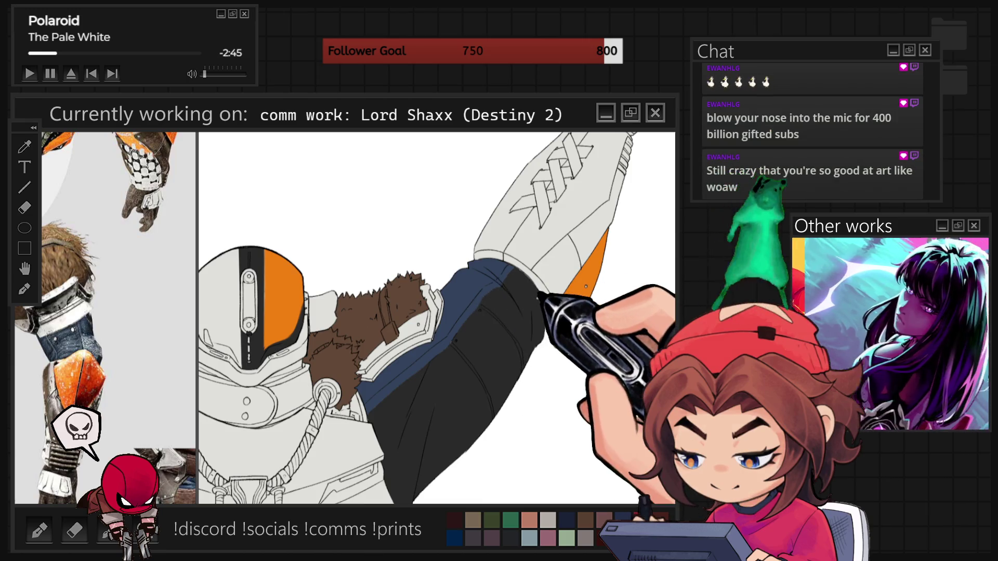
Step: Zoom in and pan the canvas onto the laced sleeve and glove of Shaxx's raised arm
scroll(522, 308, up, 3)
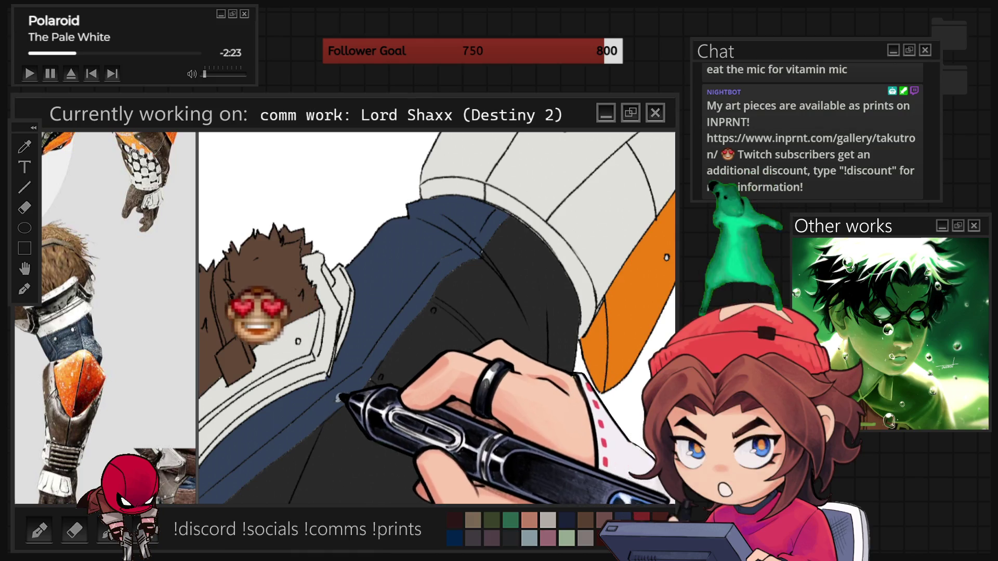
drag(486, 329, 490, 313)
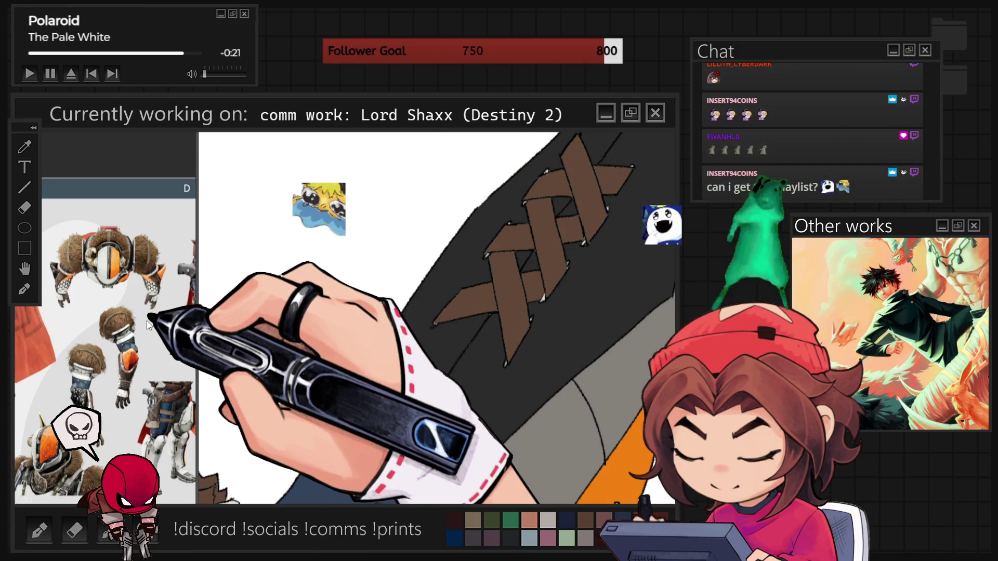
Step: Zoom the reference onto the helmet fur, reframe the canvas, and zoom out to the full figure
scroll(148, 325, up, 3)
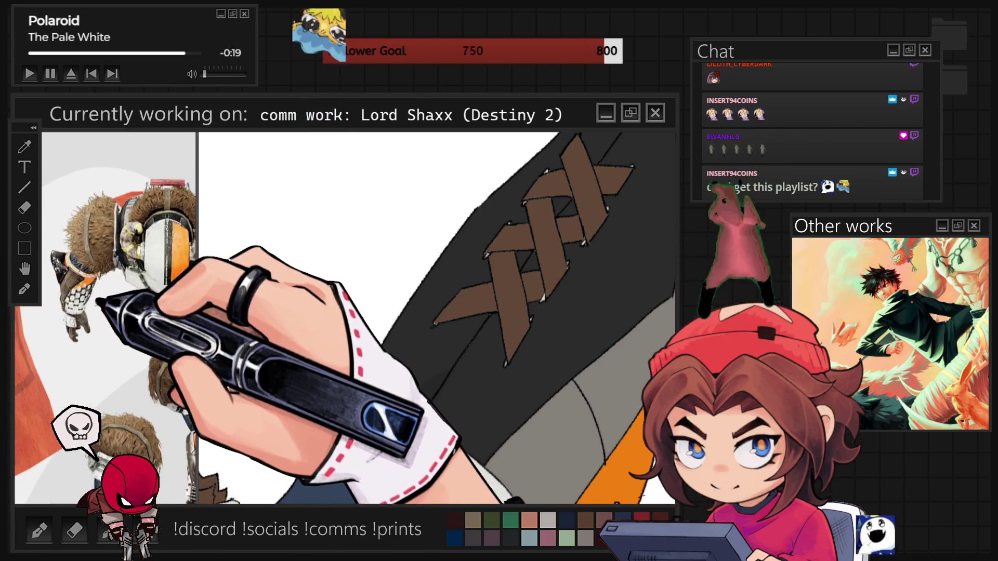
scroll(97, 301, up, 2)
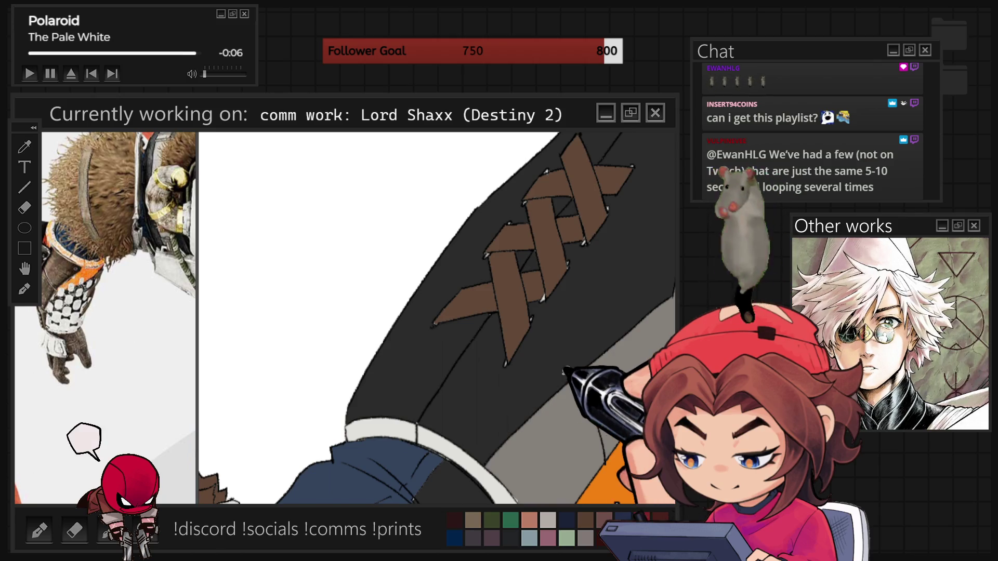
drag(436, 317, 478, 302)
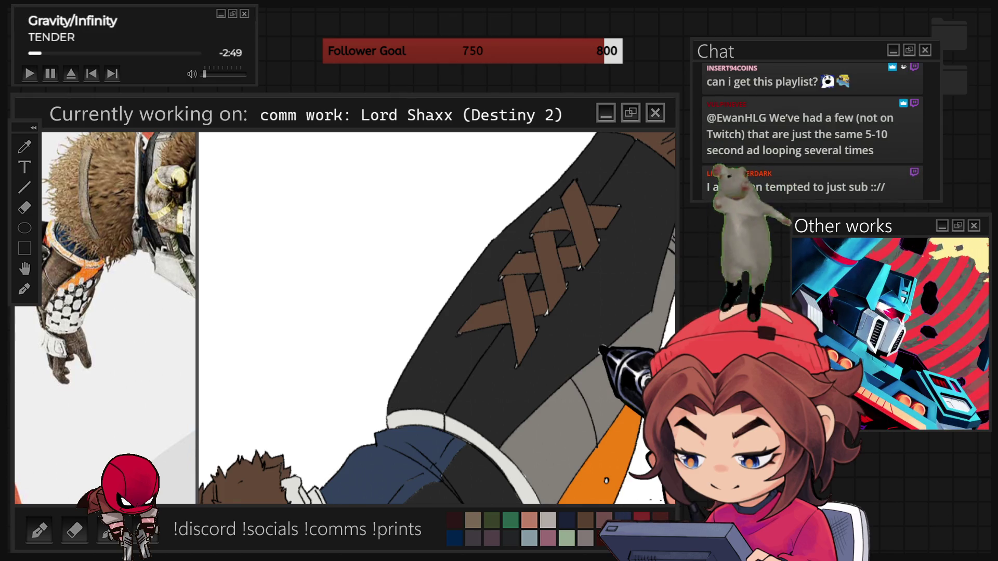
scroll(436, 317, down, 5)
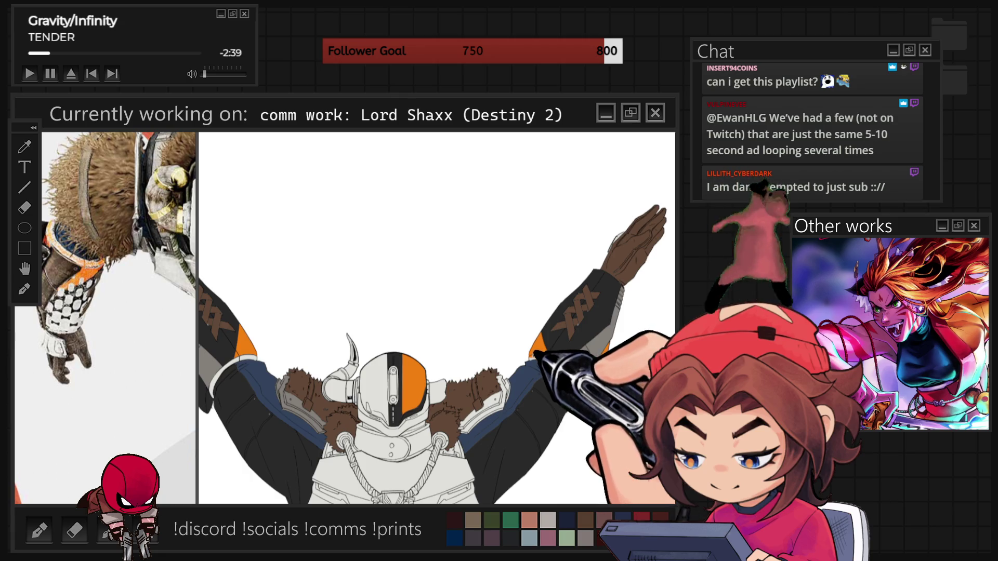
Step: Rotate and zoom onto Shaxx's raised right arm, resetting the rotation once with Ctrl+0
drag(536, 283, 631, 256)
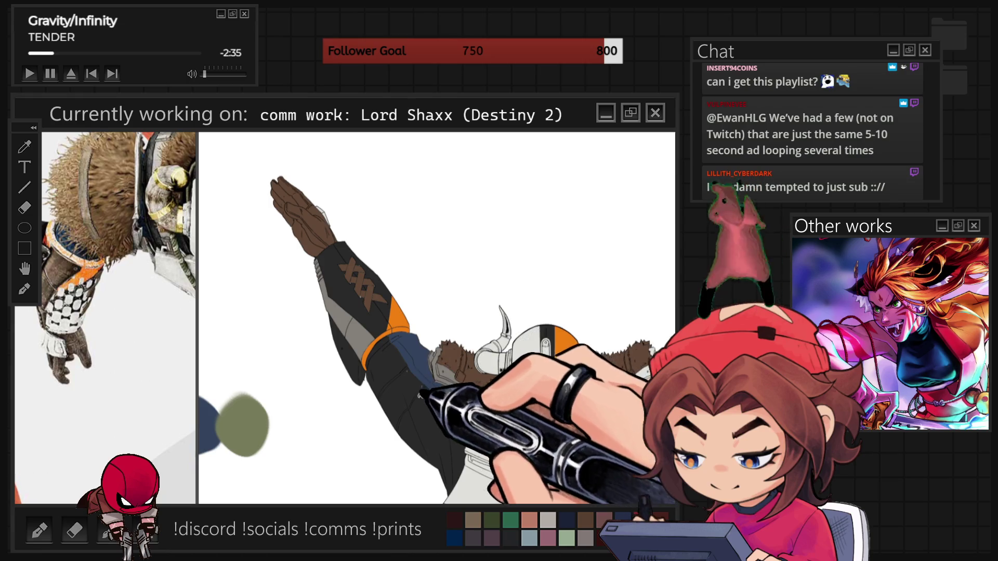
key(ctrl+0)
drag(437, 312, 510, 270)
scroll(491, 359, up, 2)
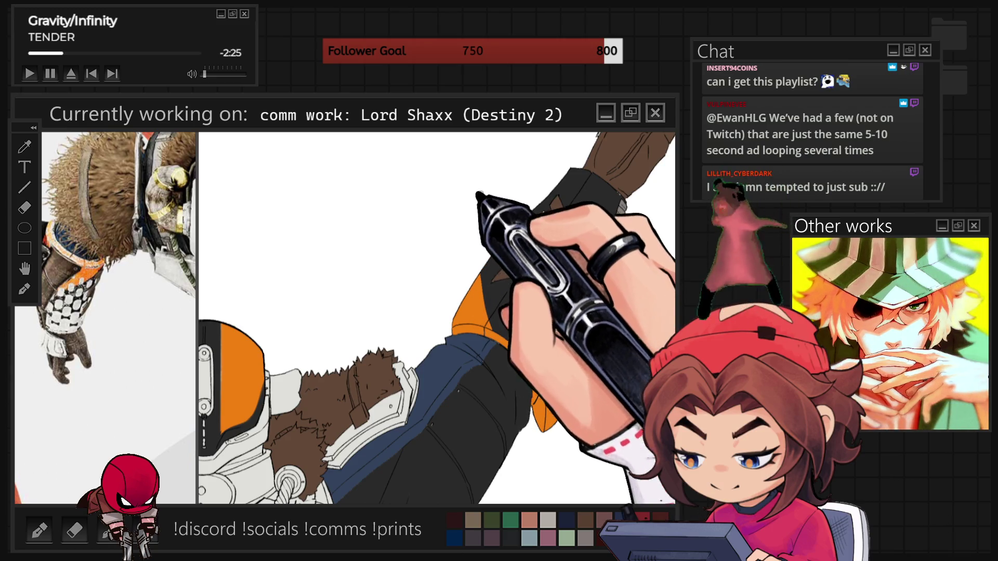
Step: Zoom out and back in to frame the helmet and chest
scroll(515, 245, down, 2)
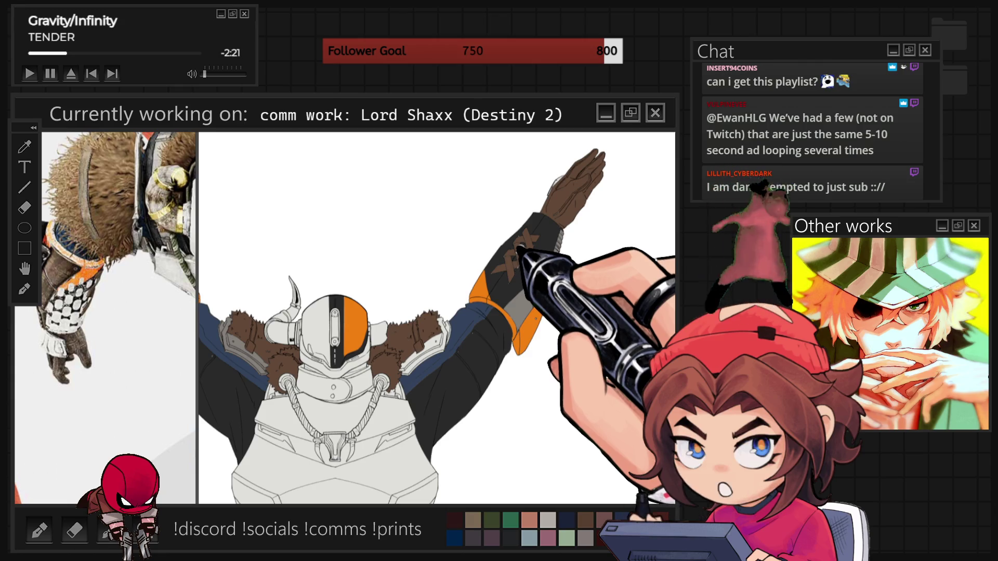
scroll(530, 265, down, 3)
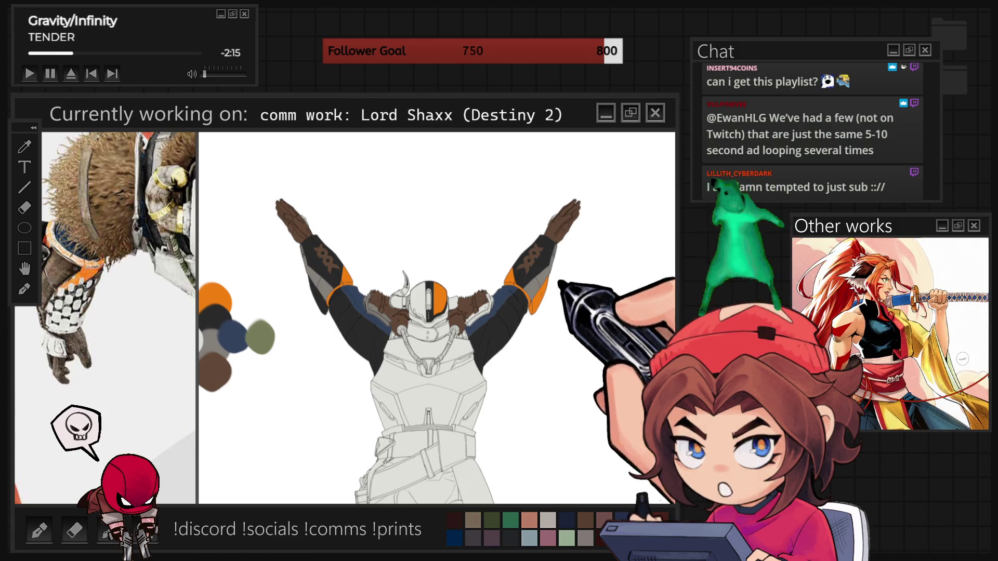
scroll(436, 317, up, 5)
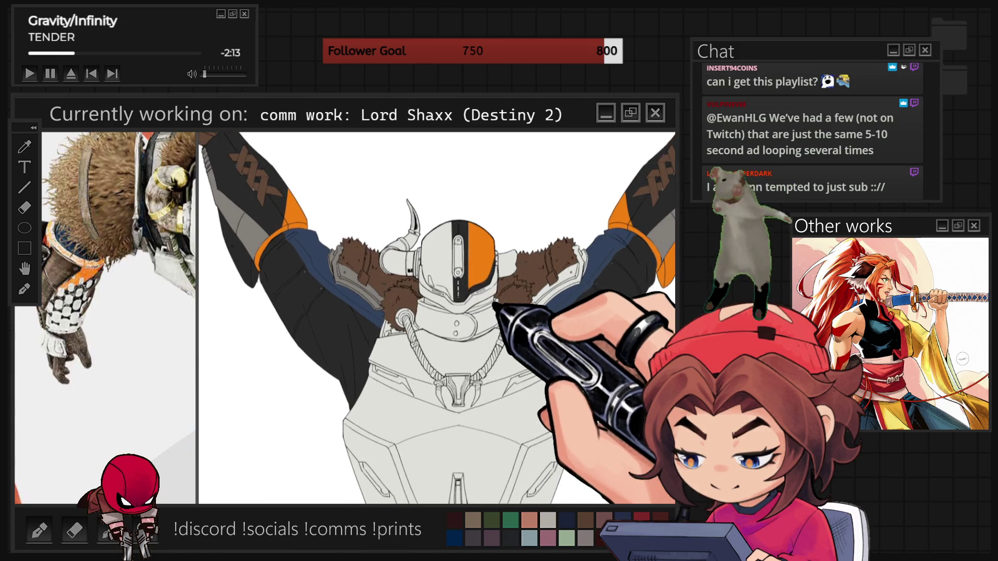
Step: Zoom the canvas out to the upper body and zoom the Sub View reference onto the helmet
scroll(491, 304, up, 1)
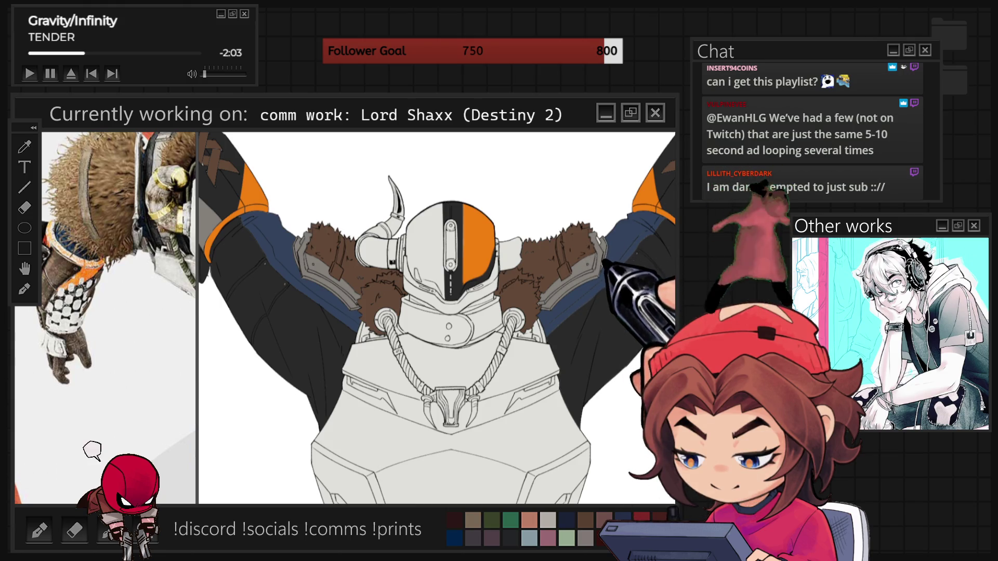
scroll(436, 317, down, 2)
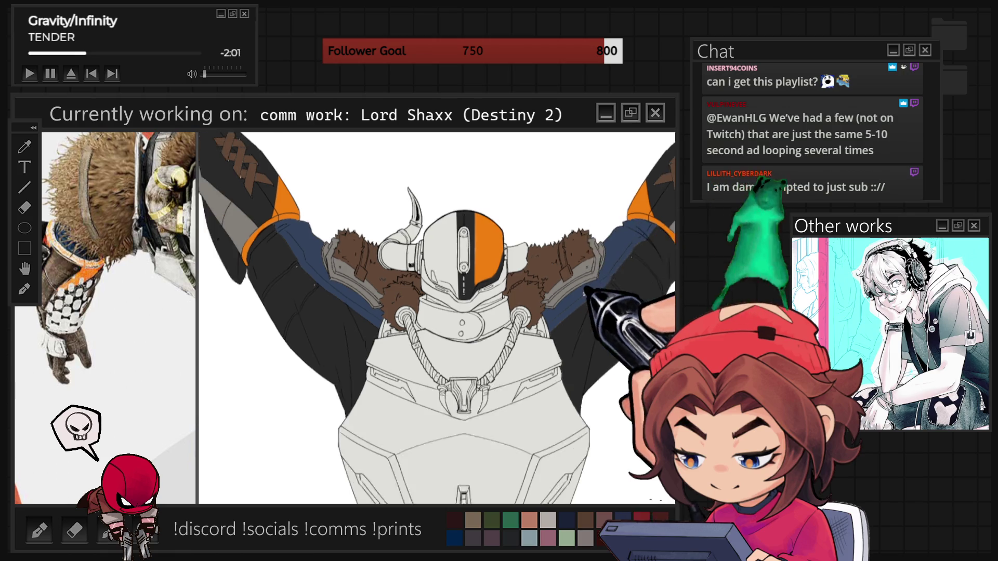
scroll(102, 343, down, 3)
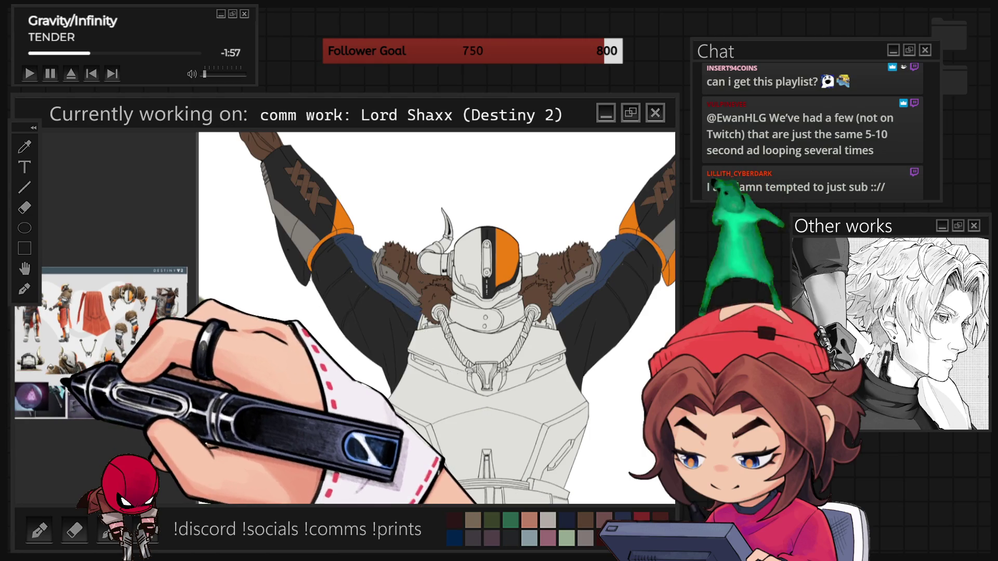
scroll(102, 343, up, 4)
scroll(101, 343, down, 5)
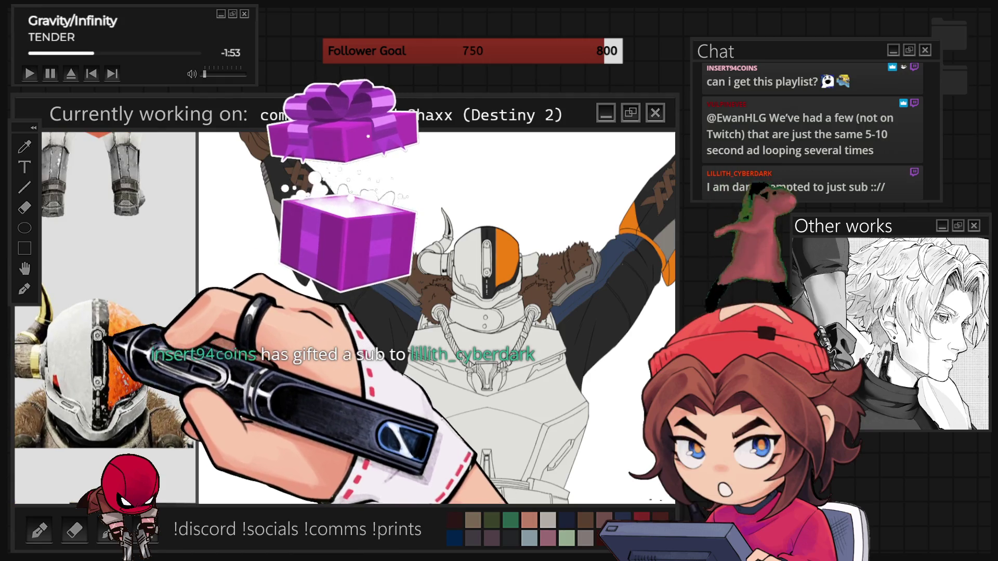
scroll(101, 343, up, 2)
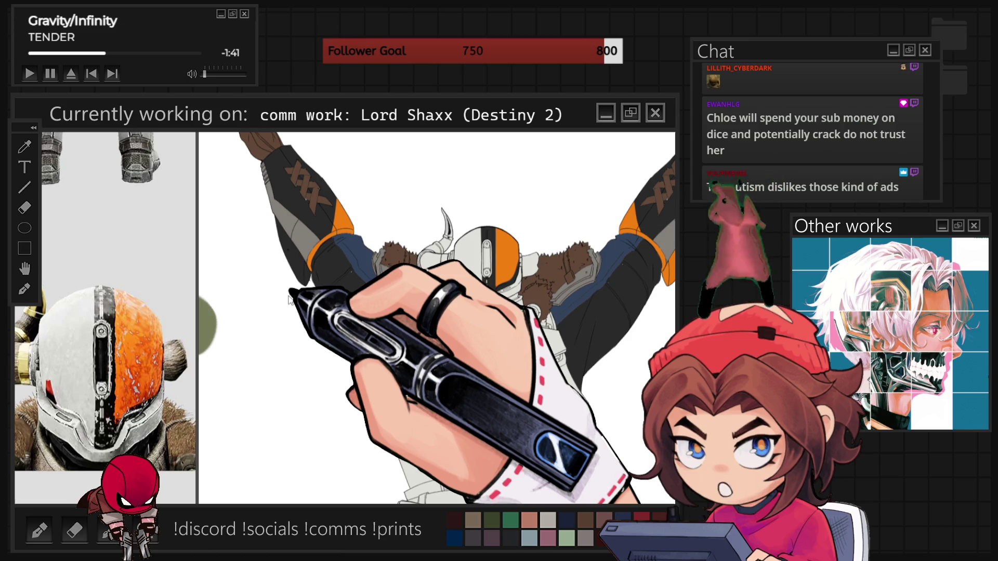
scroll(442, 271, up, 5)
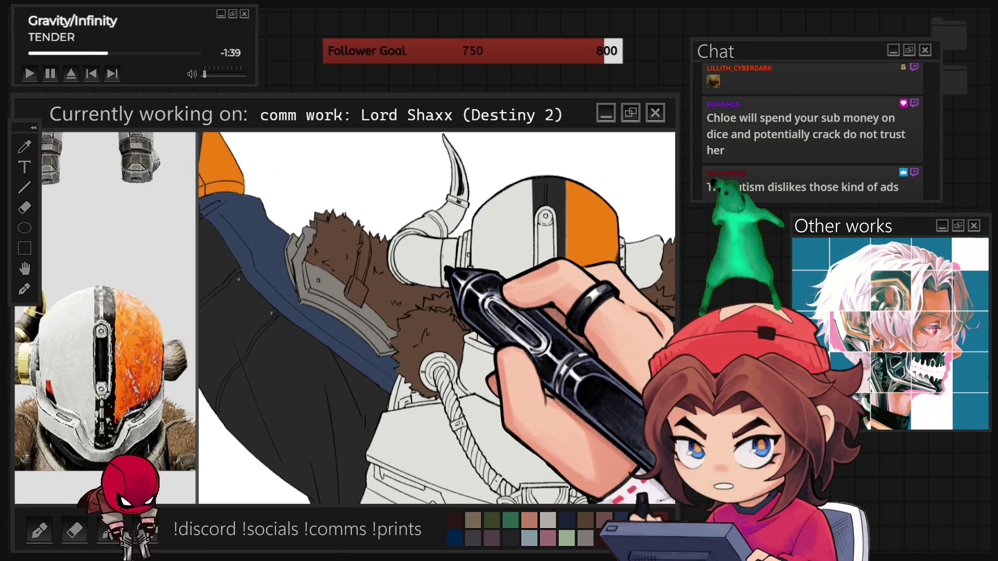
Step: Fill the horn base on Shaxx's helmet with olive
click(416, 249)
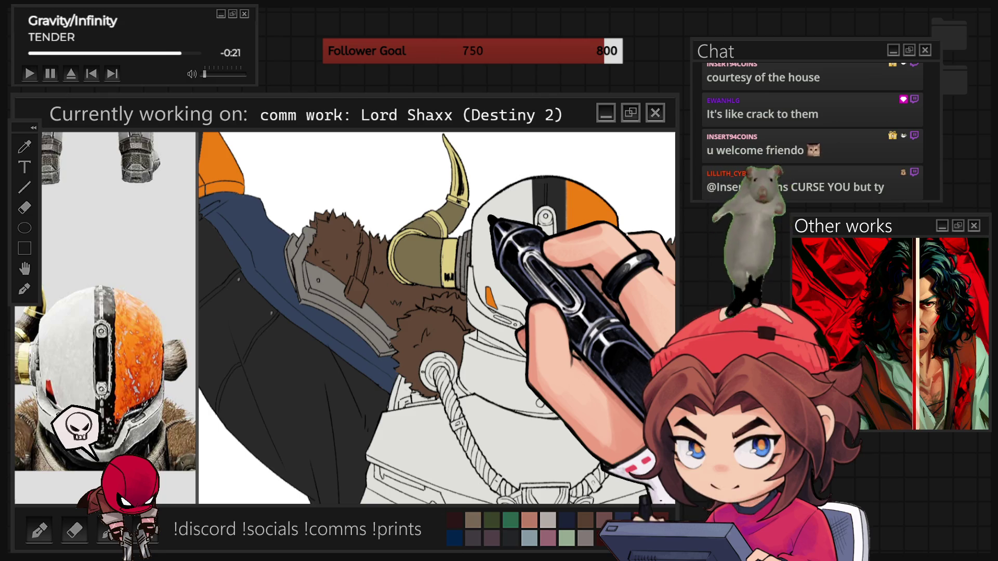
scroll(494, 320, up, 5)
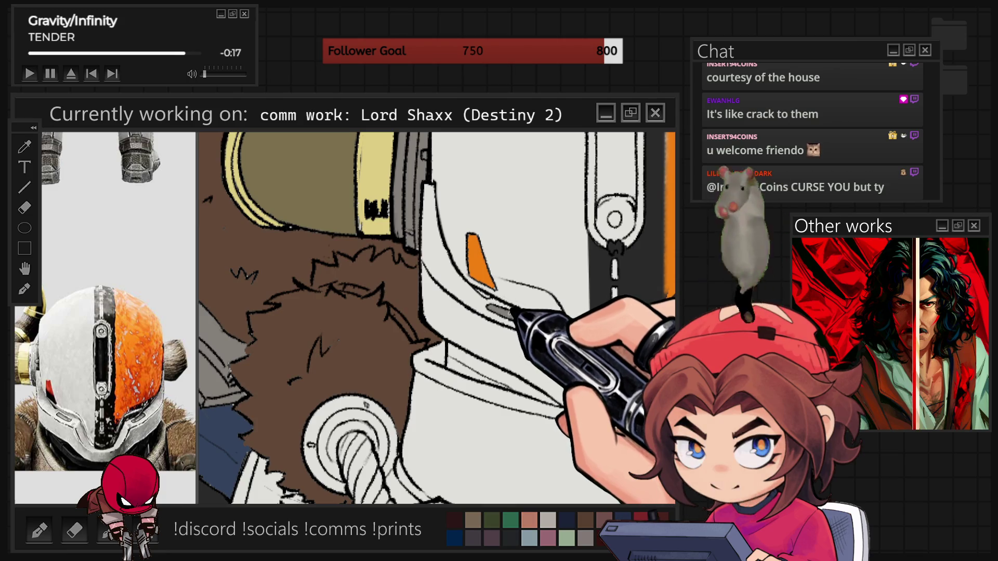
scroll(436, 317, down, 2)
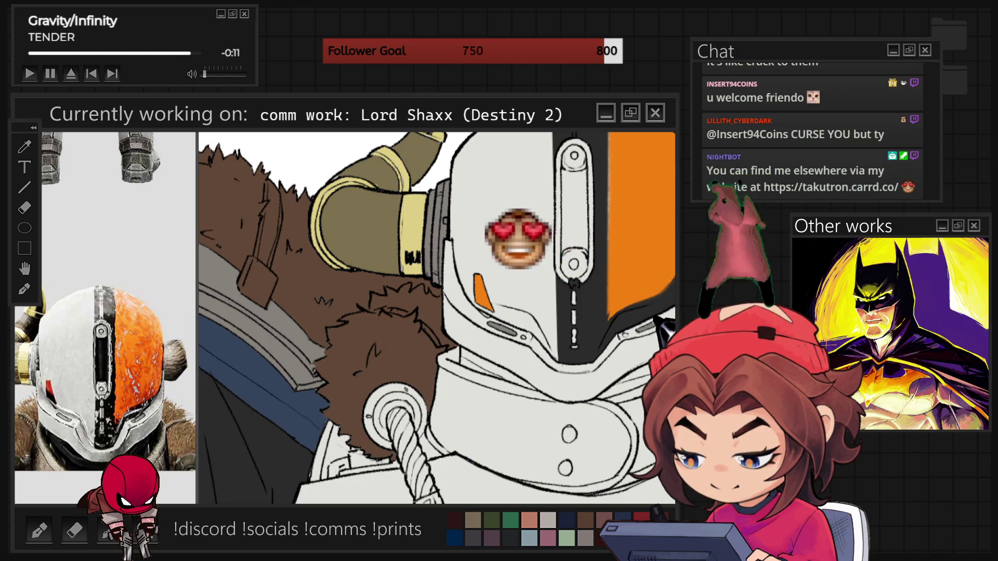
scroll(370, 393, down, 2)
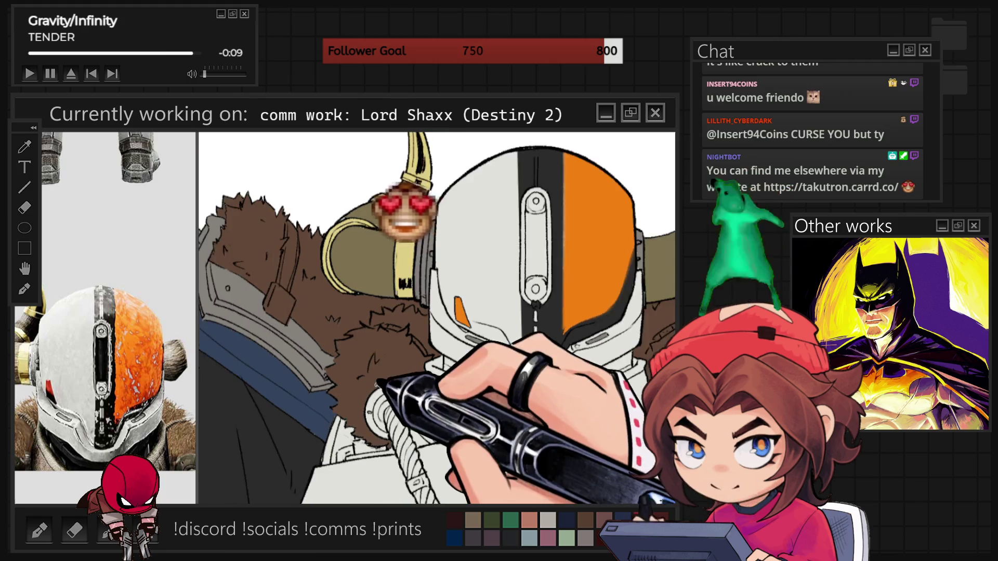
scroll(554, 291, up, 1)
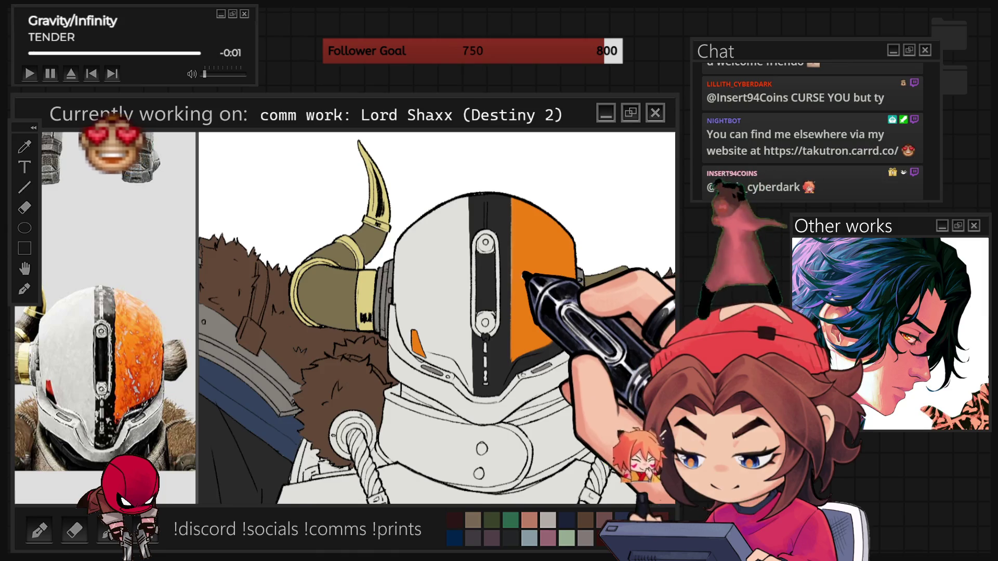
scroll(528, 279, up, 2)
scroll(556, 281, up, 1)
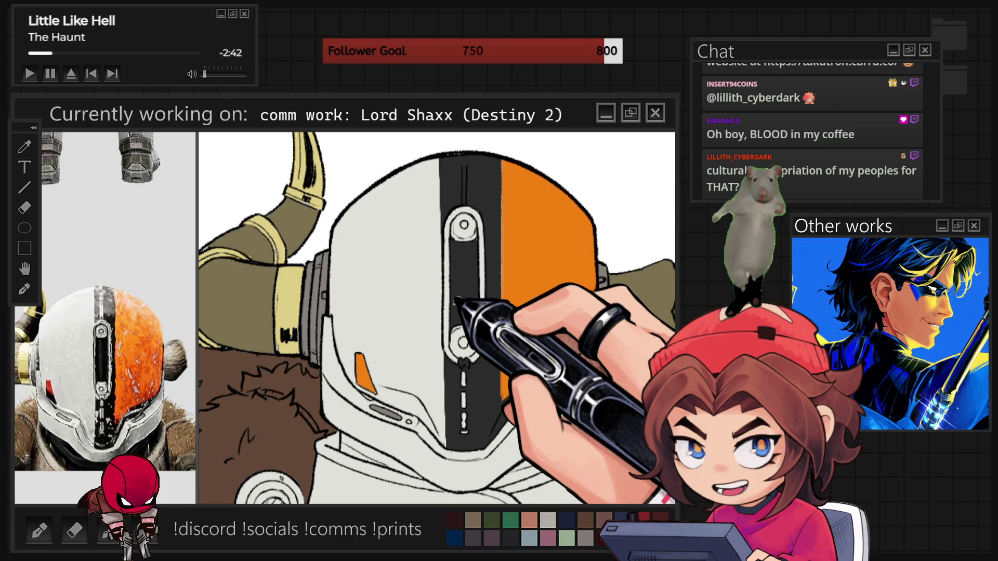
Step: Lasso-fill the gaps along the helmet's orange/black stripe boundary with orange
mouse_move(503, 158)
mouse_down()
mouse_move(520, 218)
mouse_move(516, 364)
mouse_move(499, 405)
mouse_up()
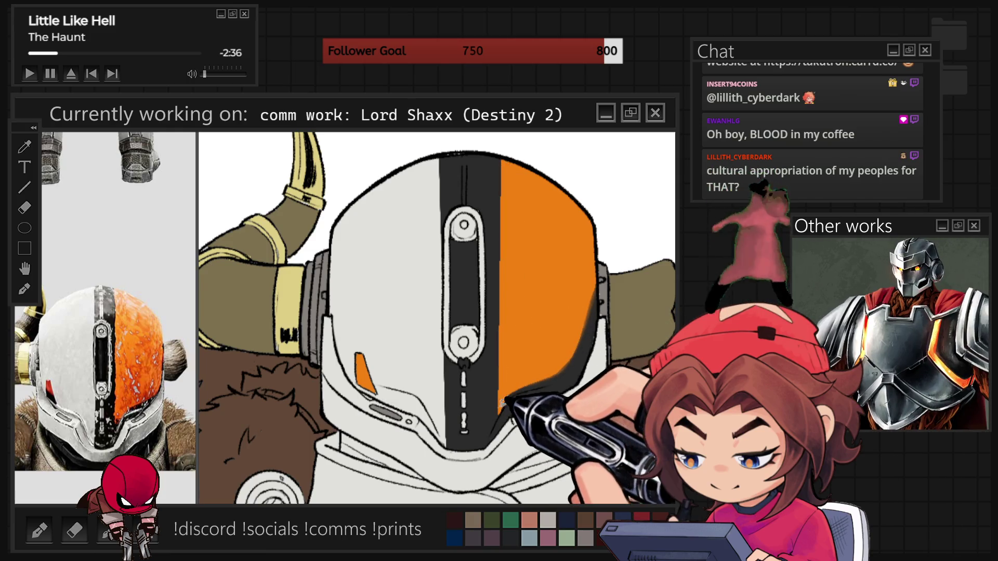
mouse_move(561, 362)
mouse_down()
mouse_move(584, 333)
mouse_move(595, 291)
mouse_up()
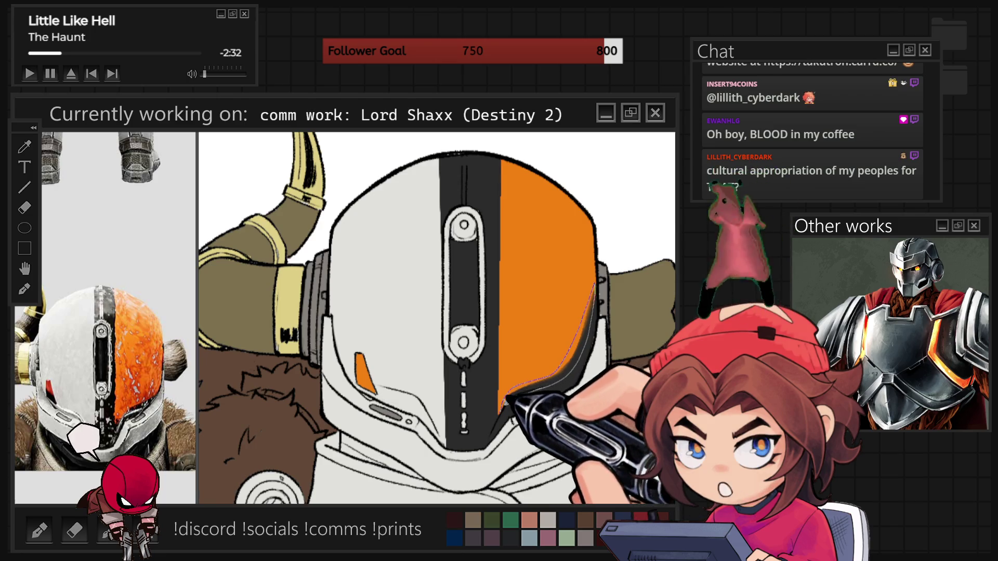
drag(507, 396, 512, 393)
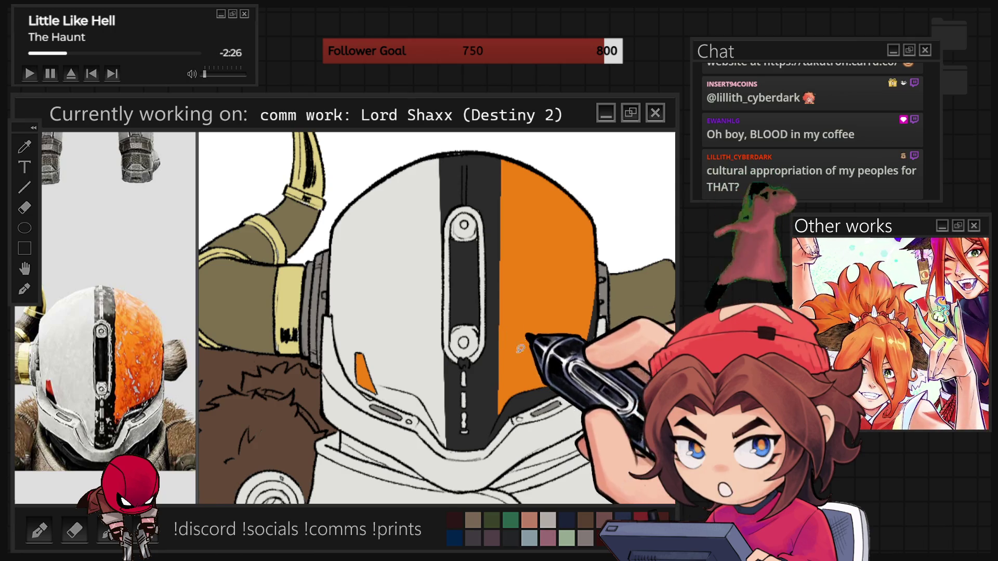
mouse_move(500, 413)
mouse_down()
mouse_move(521, 260)
mouse_move(503, 156)
mouse_move(535, 172)
mouse_move(518, 208)
mouse_up()
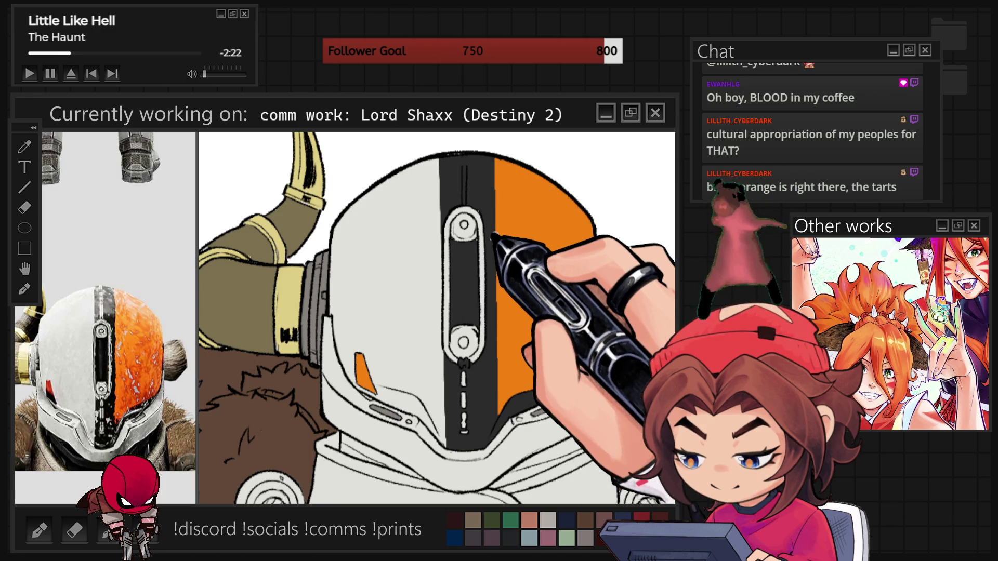
mouse_move(493, 236)
mouse_down()
mouse_move(490, 174)
mouse_move(498, 411)
mouse_move(495, 178)
mouse_move(476, 260)
mouse_up()
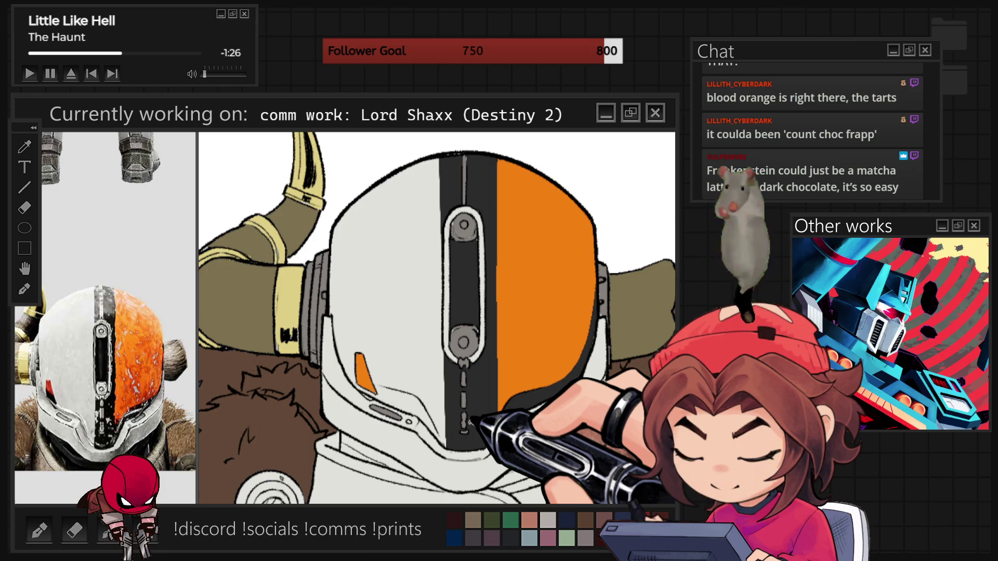
scroll(478, 395, down, 5)
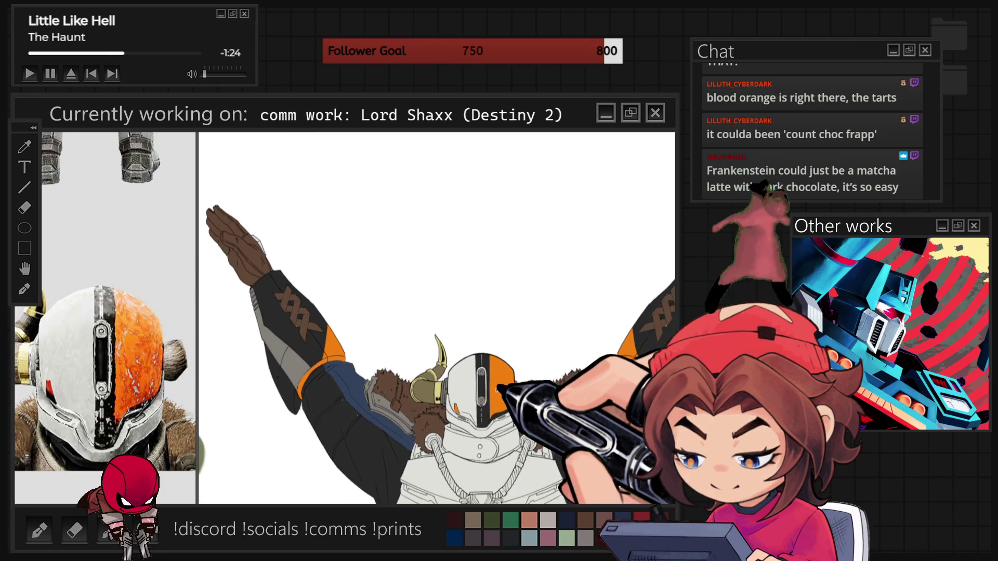
scroll(520, 468, up, 5)
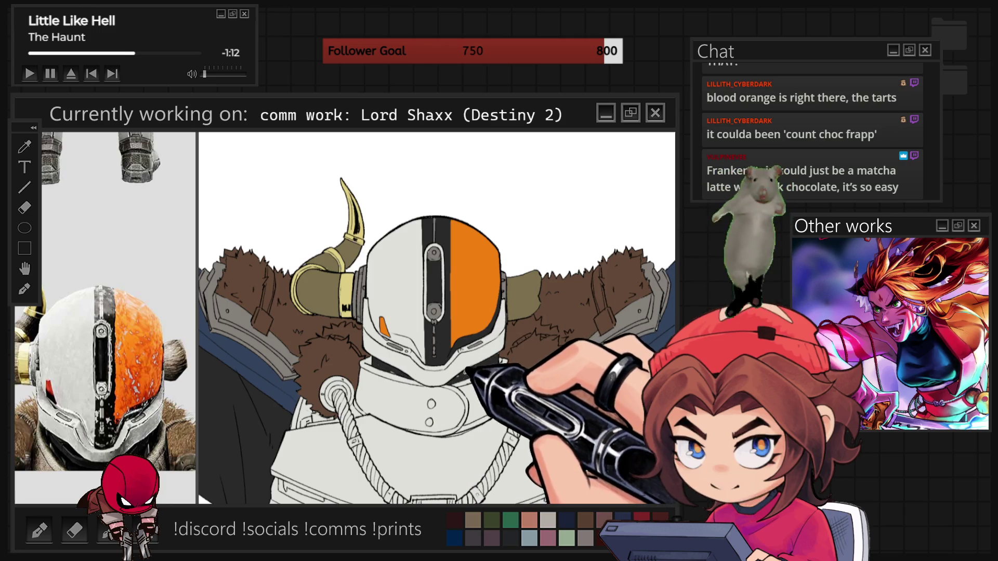
scroll(446, 340, up, 3)
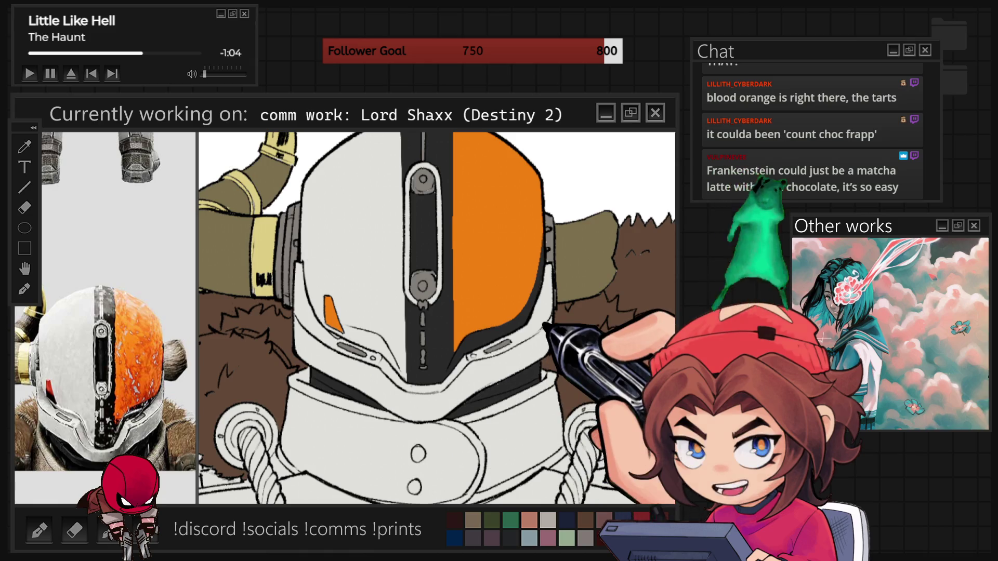
key(ctrl+minus)
key(ctrl+minus)
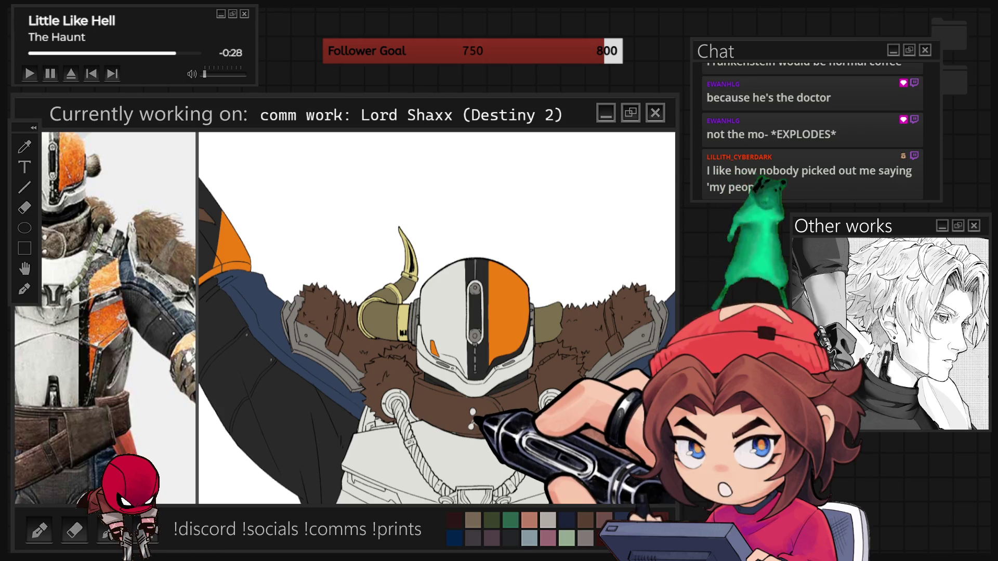
Step: Zoom in on the light grey chest plate, then deselect with Ctrl+D
scroll(456, 468, up, 5)
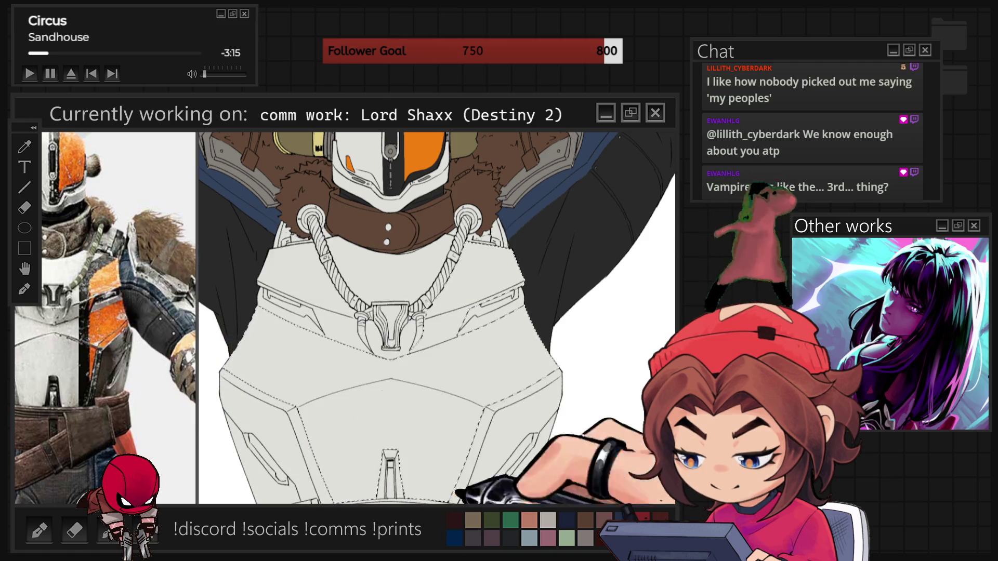
key(ctrl+d)
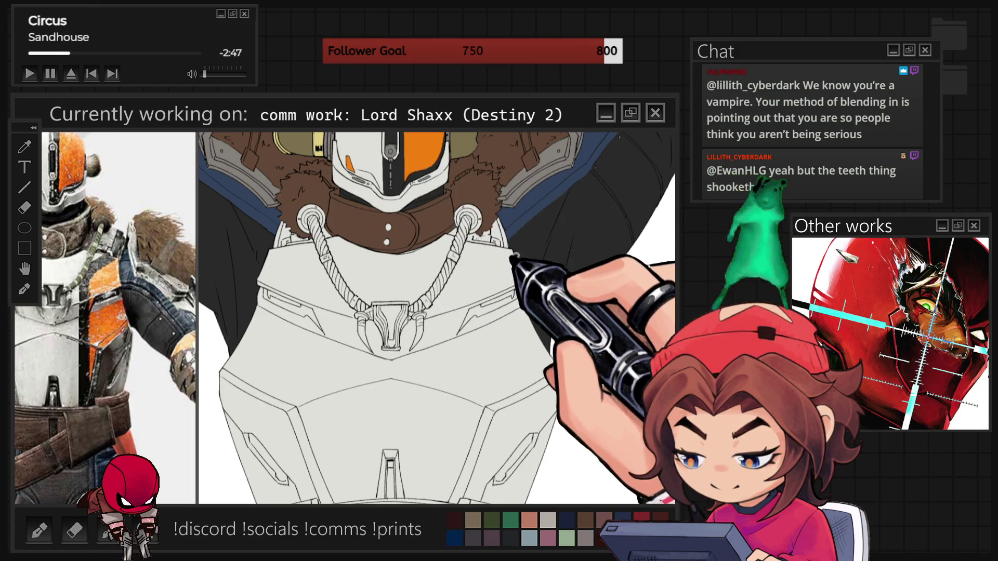
Step: Draw the edge lines that close off the armour area beside the chest plate
mouse_move(462, 281)
mouse_down()
mouse_move(448, 458)
mouse_move(519, 500)
mouse_move(522, 269)
mouse_up()
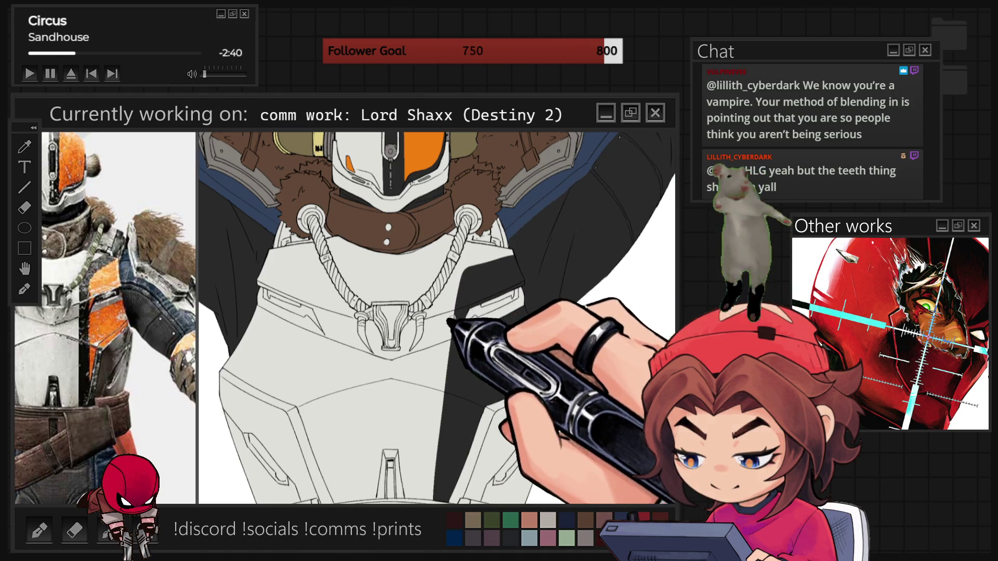
mouse_move(515, 251)
mouse_down()
mouse_move(485, 251)
mouse_move(475, 283)
mouse_move(457, 289)
mouse_move(520, 249)
mouse_up()
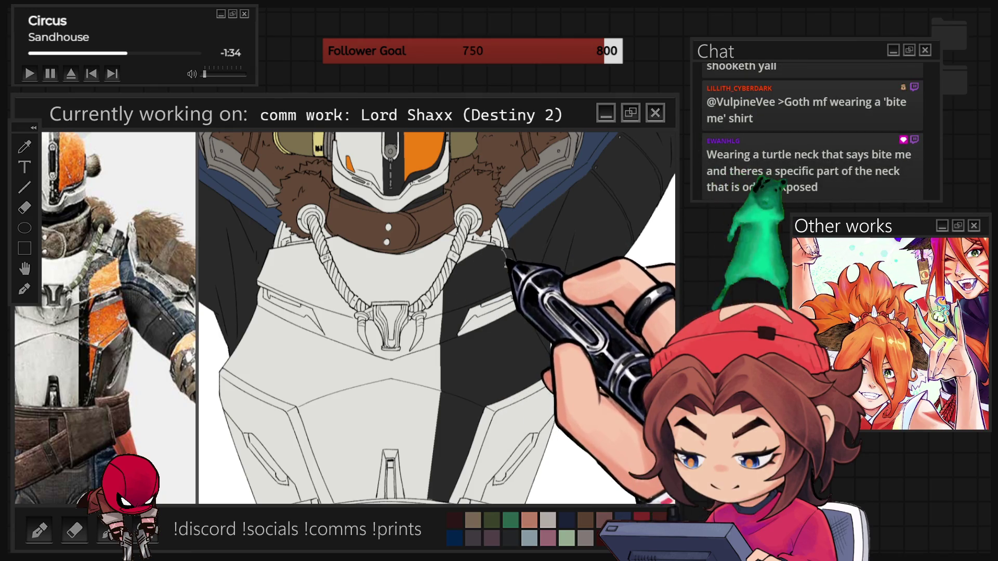
Step: Paint the shoulder plate orange, close it with a curve, and fill the strip below orange
drag(461, 279, 502, 256)
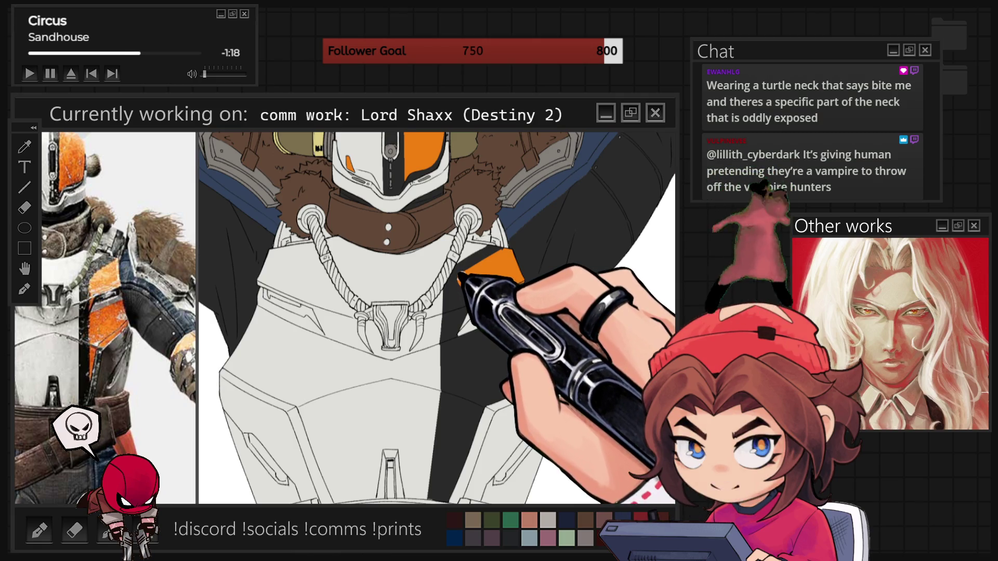
mouse_move(458, 283)
mouse_down()
mouse_move(457, 335)
mouse_move(464, 320)
mouse_up()
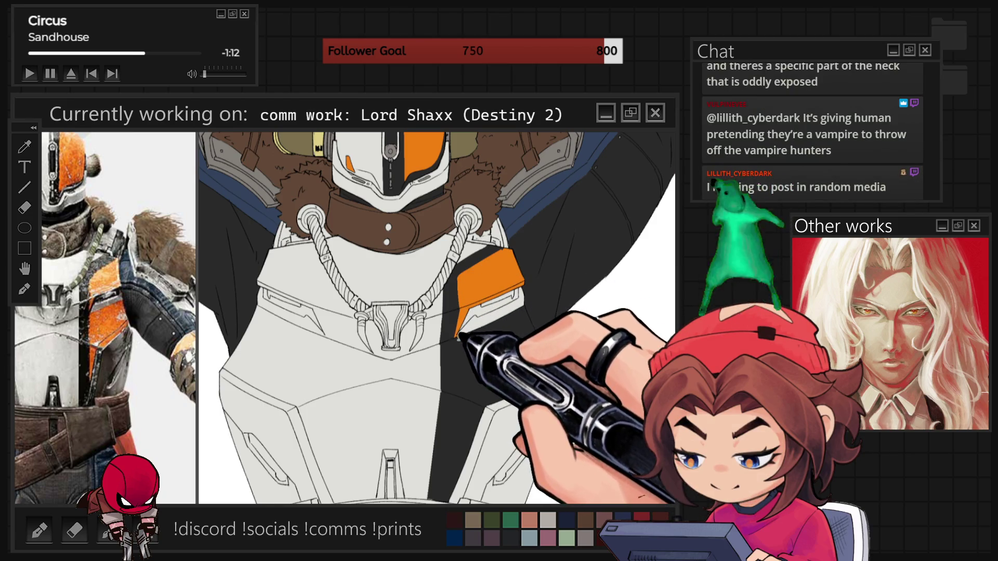
drag(522, 292, 561, 321)
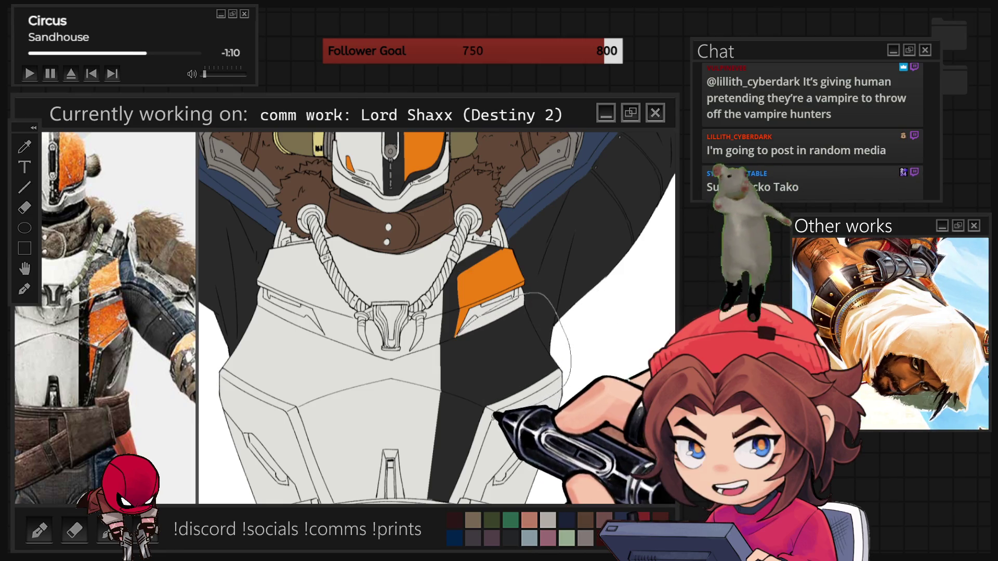
click(458, 385)
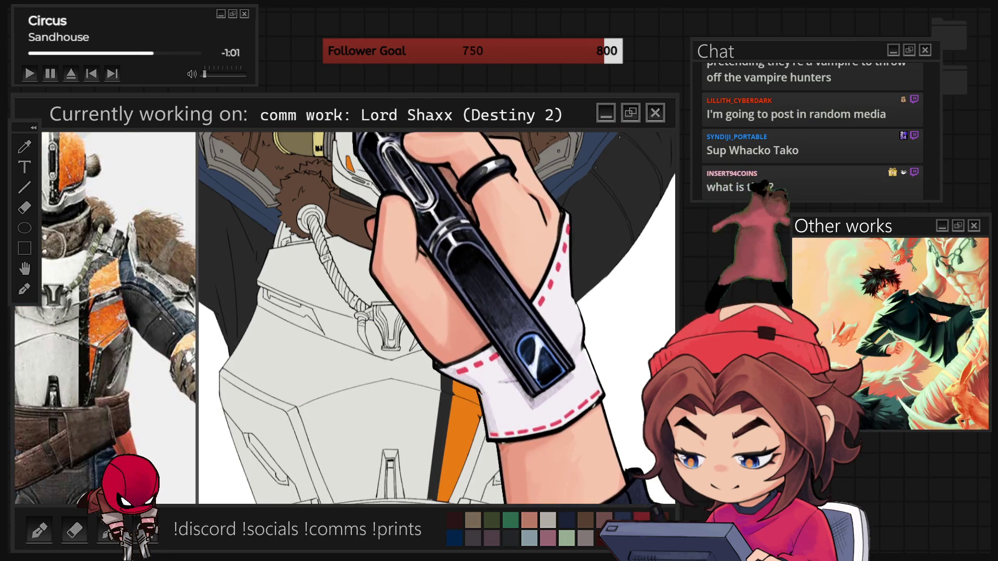
Step: Switch to a blank canvas, zoom in, and sketch the round head shape
key(ctrl+n)
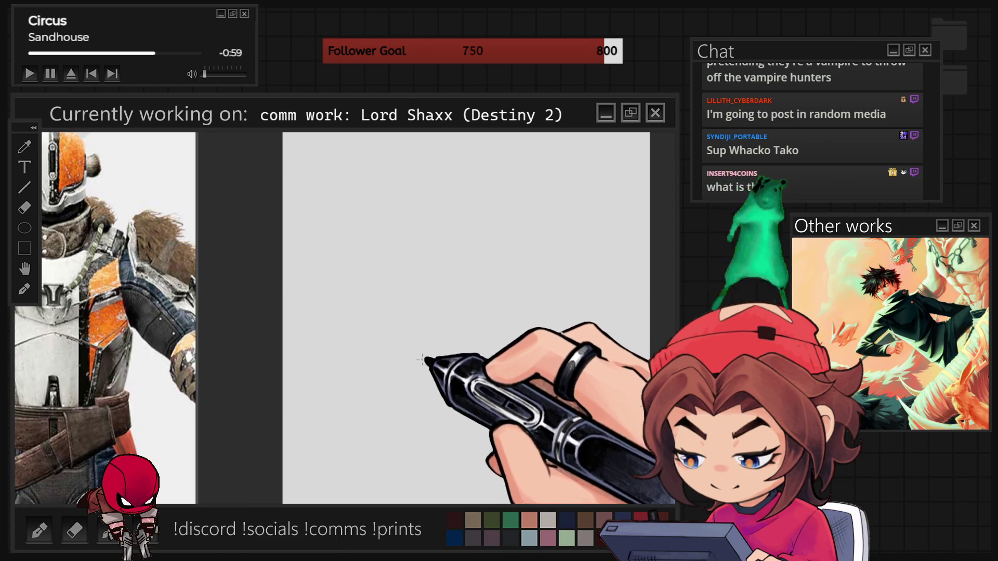
scroll(422, 359, up, 2)
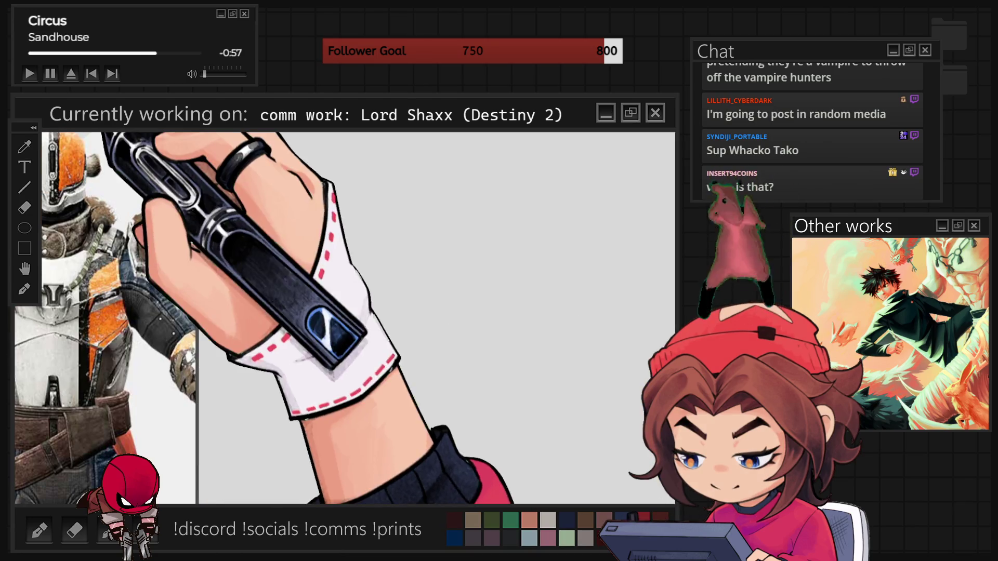
mouse_move(377, 308)
mouse_down()
mouse_move(440, 313)
mouse_move(468, 189)
mouse_move(375, 279)
mouse_move(463, 363)
mouse_move(489, 317)
mouse_up()
Step: Add the ear, guide curve, jaw line, neck down to the collar, and bite marks
drag(361, 268, 356, 297)
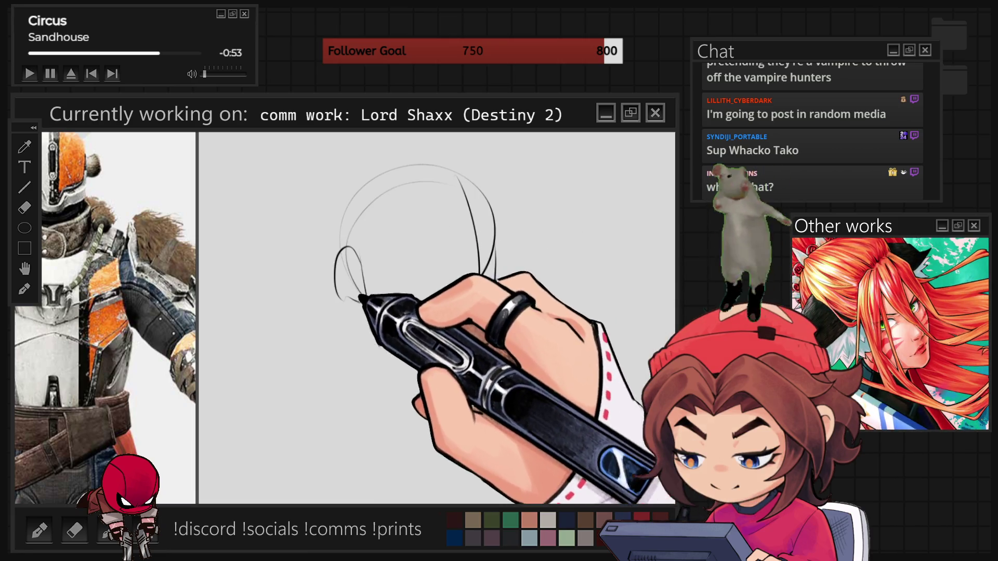
mouse_move(411, 281)
mouse_down()
mouse_move(445, 262)
mouse_move(446, 280)
mouse_move(490, 258)
mouse_up()
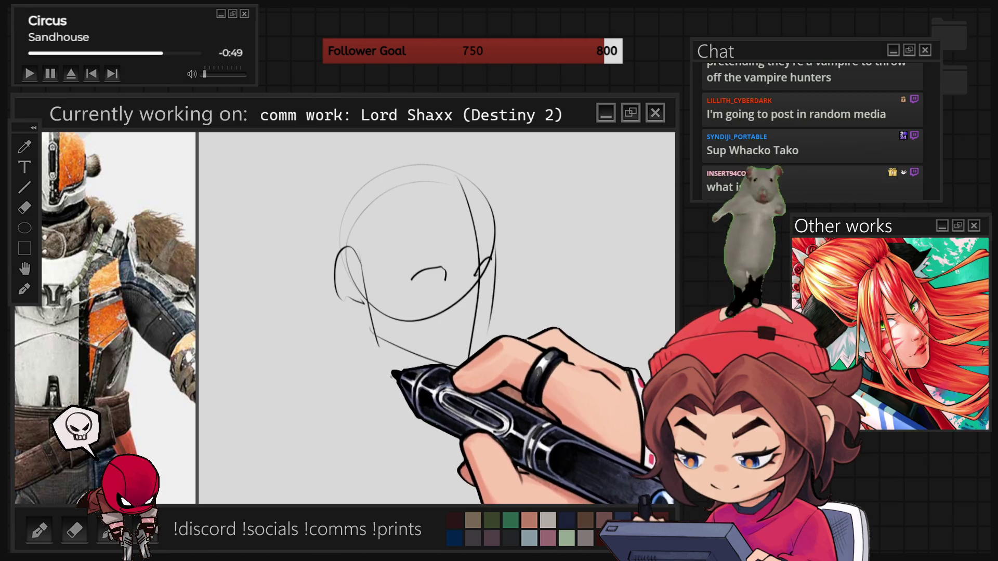
drag(491, 302, 377, 340)
drag(375, 333, 388, 401)
mouse_move(377, 346)
mouse_down()
mouse_move(465, 366)
mouse_move(374, 395)
mouse_move(421, 437)
mouse_up()
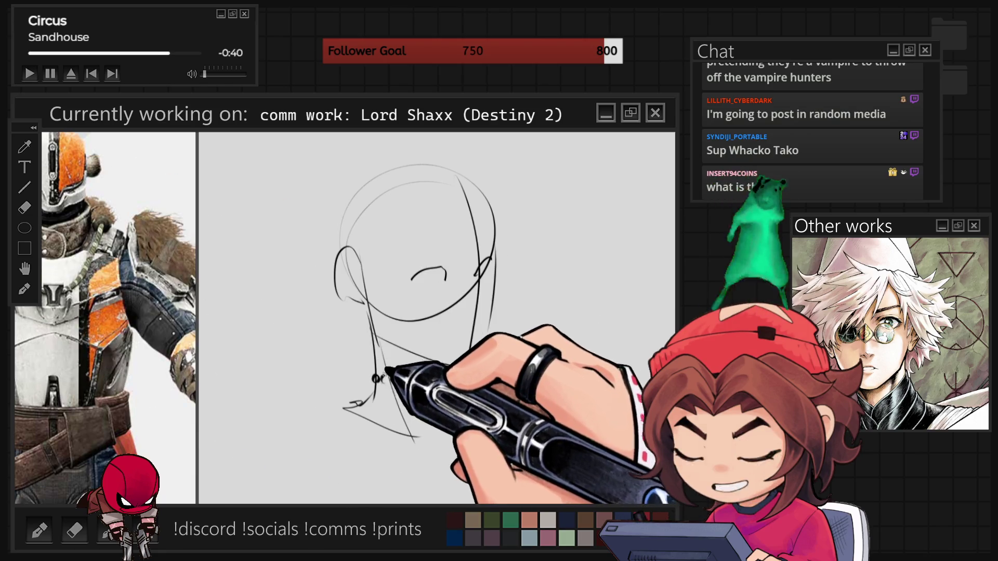
drag(370, 376, 439, 389)
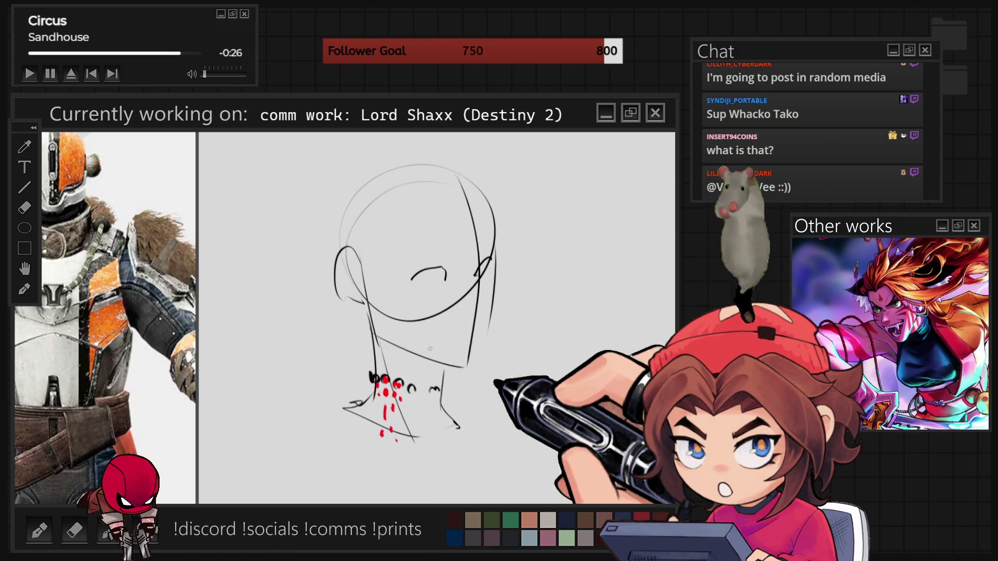
Step: Draw a row of small loop tooth marks across the neck and a hooked right neck line
scroll(540, 520, up, 2)
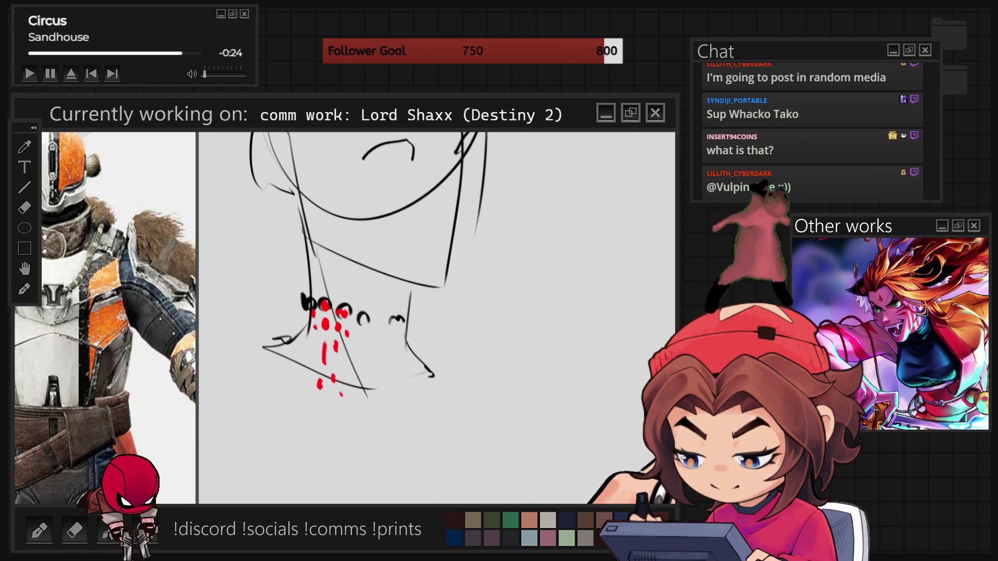
drag(372, 314, 400, 319)
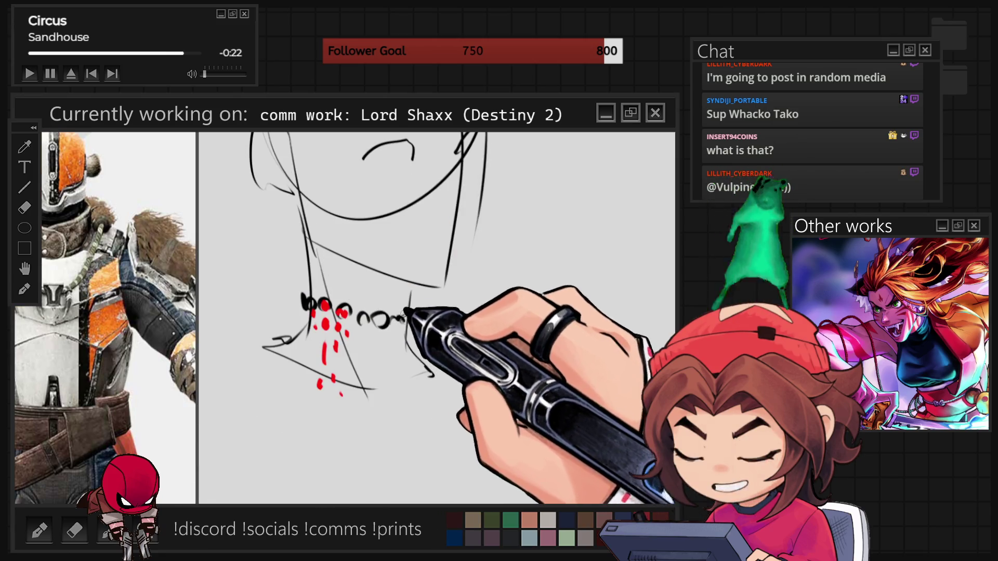
mouse_move(311, 288)
mouse_down()
mouse_move(330, 296)
mouse_move(364, 285)
mouse_move(391, 299)
mouse_up()
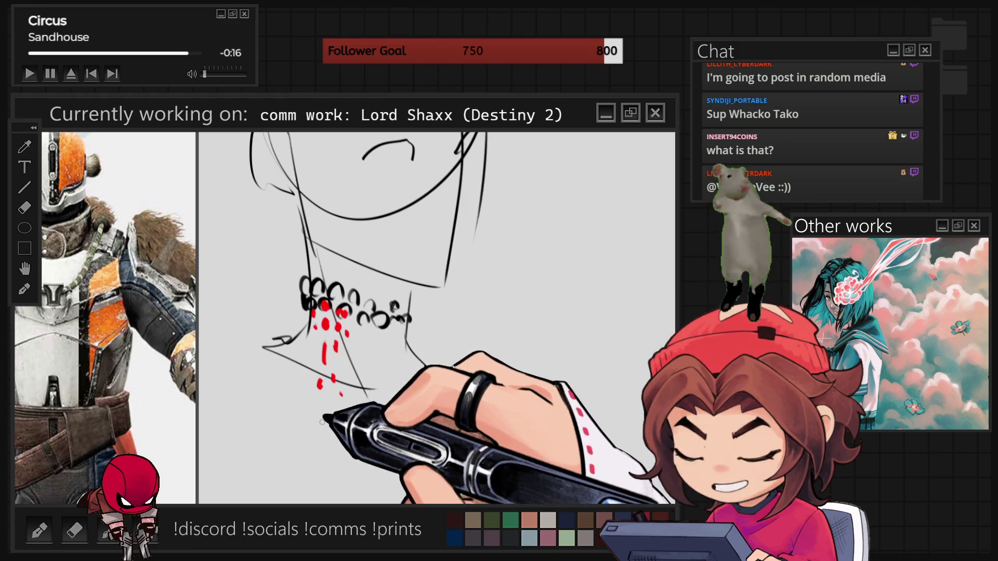
drag(408, 333, 432, 377)
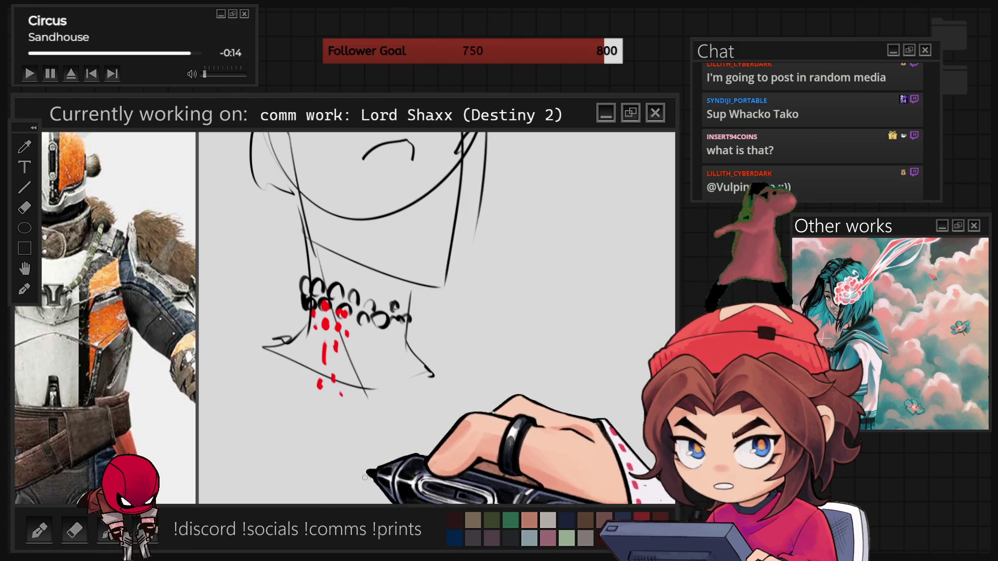
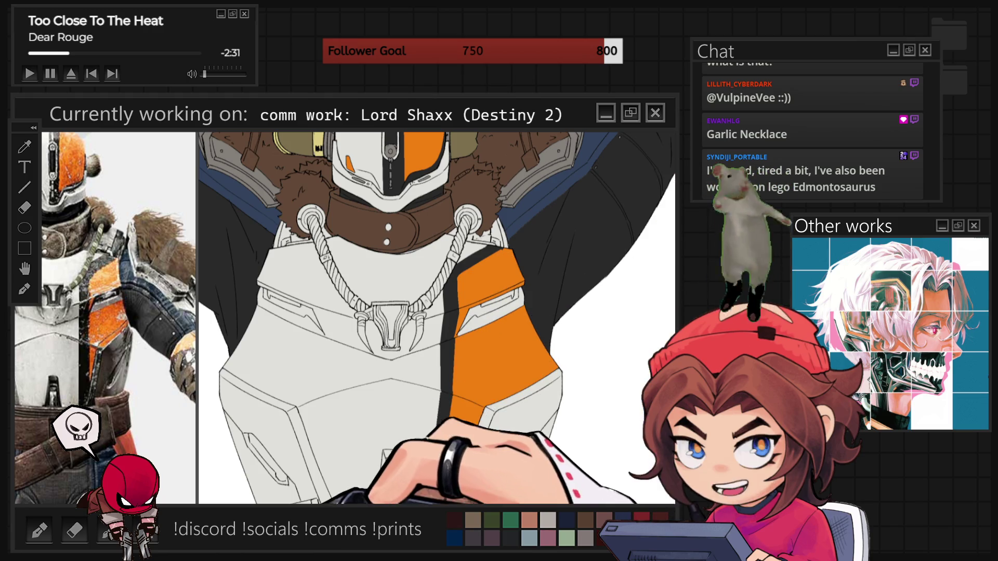
Step: Fill the slot in the orange chest panel with black, checking it against the upper torso
scroll(519, 387, up, 1)
scroll(519, 387, up, 2)
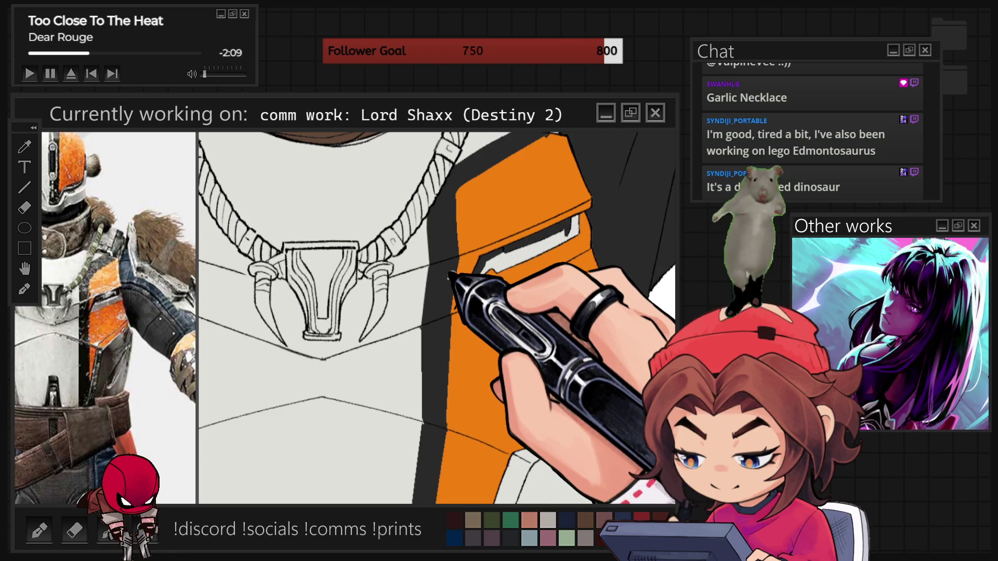
key(ctrl+0)
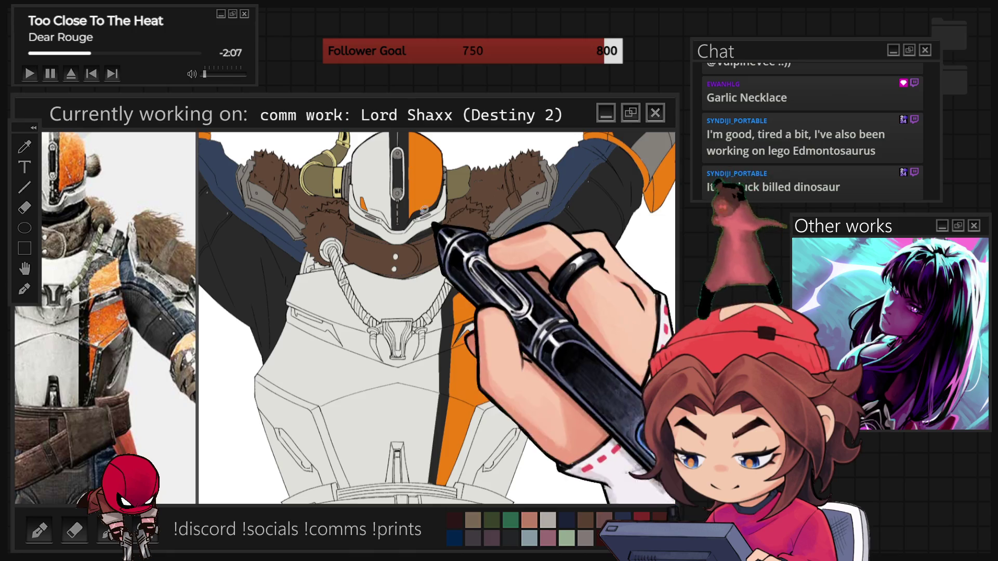
scroll(460, 345, up, 5)
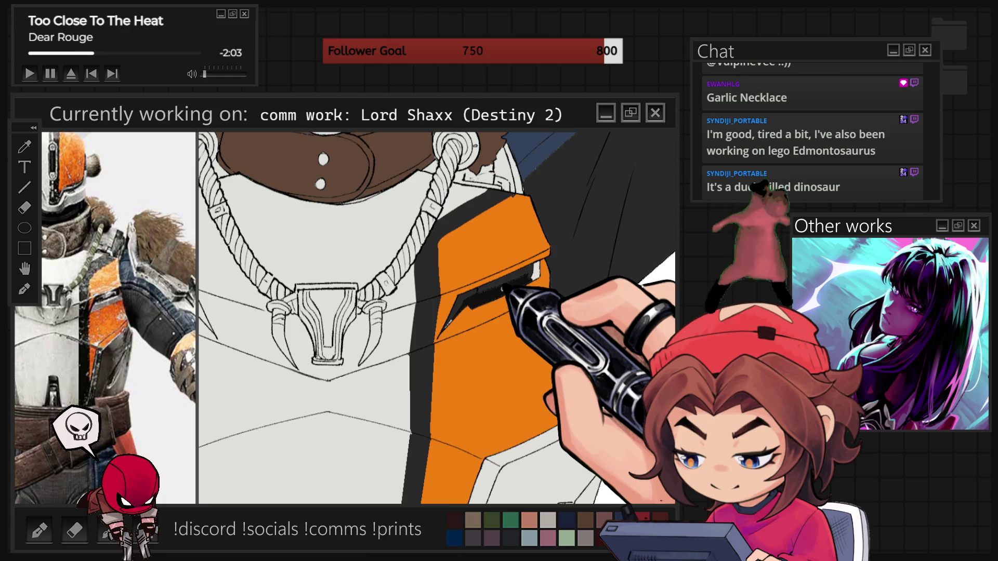
key(ctrl+0)
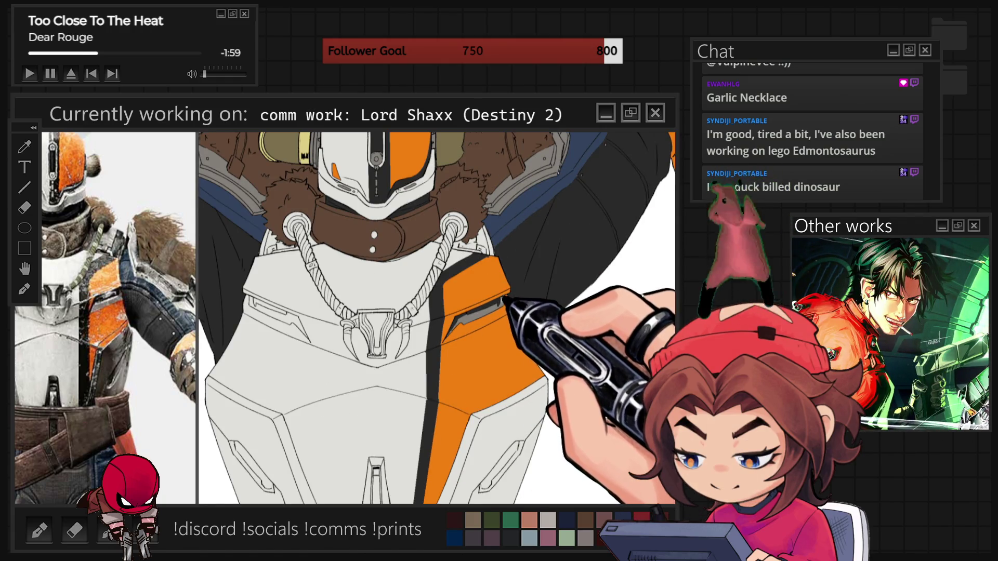
scroll(491, 266, up, 5)
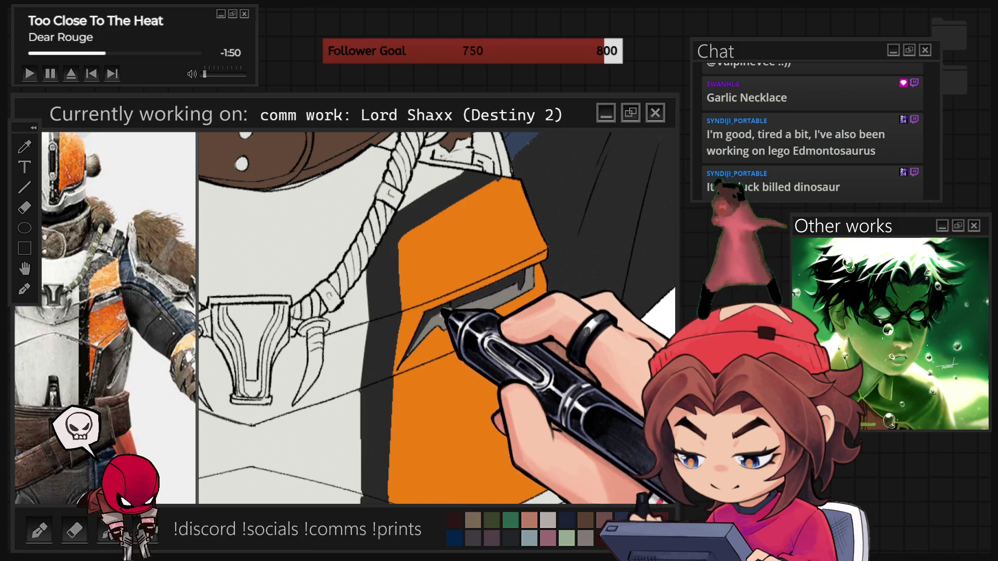
drag(522, 345, 434, 506)
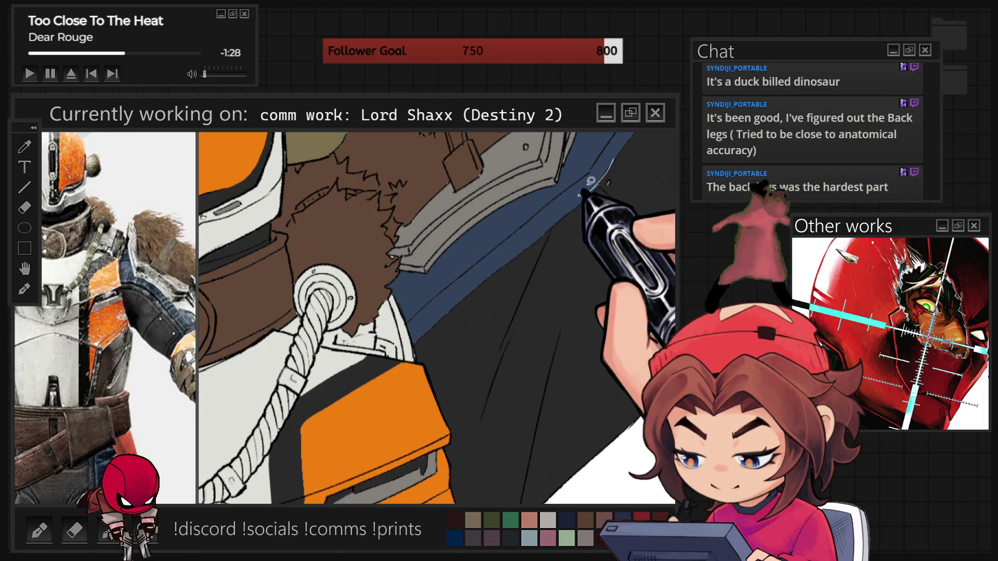
Step: Paint the rope's metal ring at the shoulder fur dark grey
key(ctrl+minus)
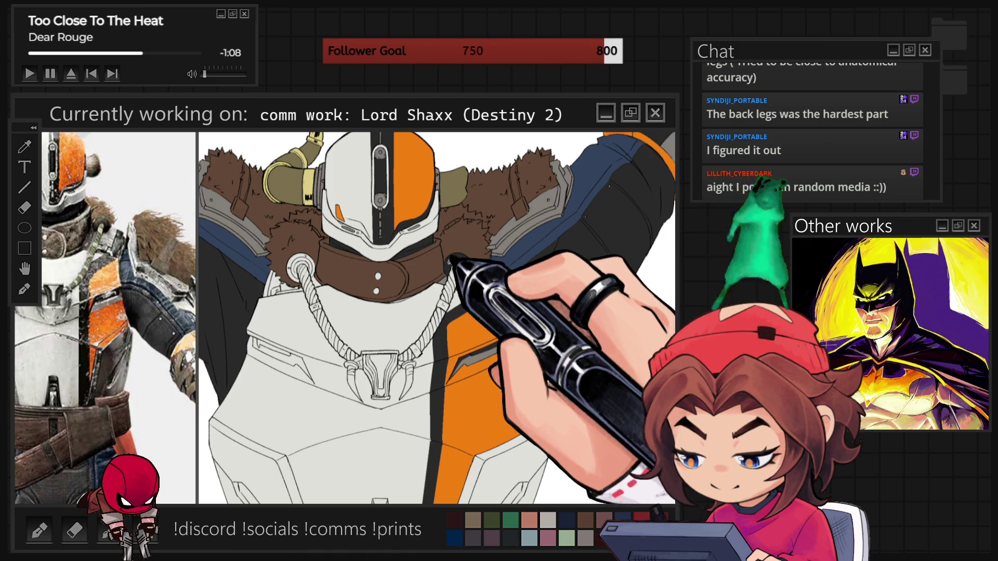
scroll(437, 318, up, 5)
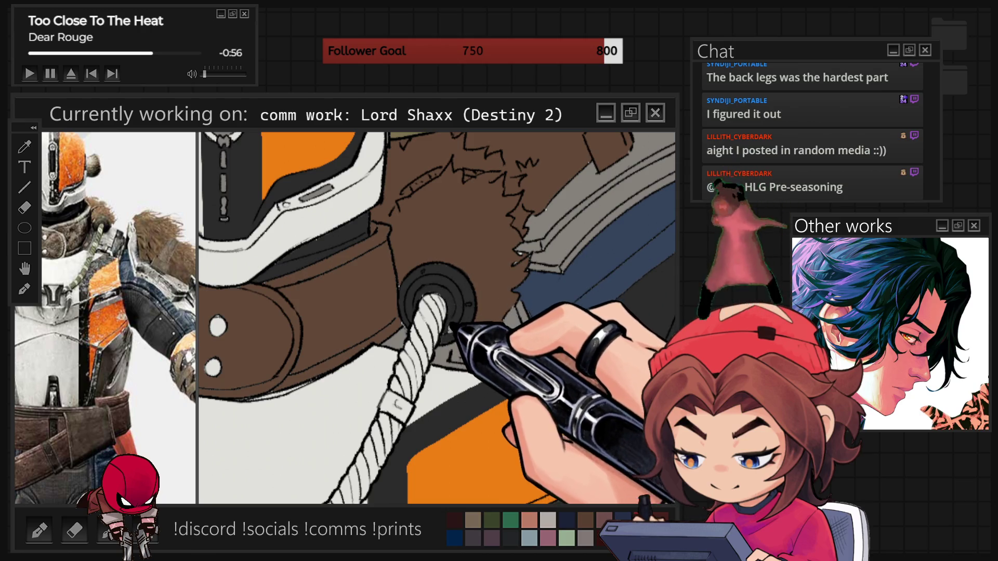
Step: Draw twist lines along the rope coil under the helmet on the line layer
scroll(437, 318, down, 5)
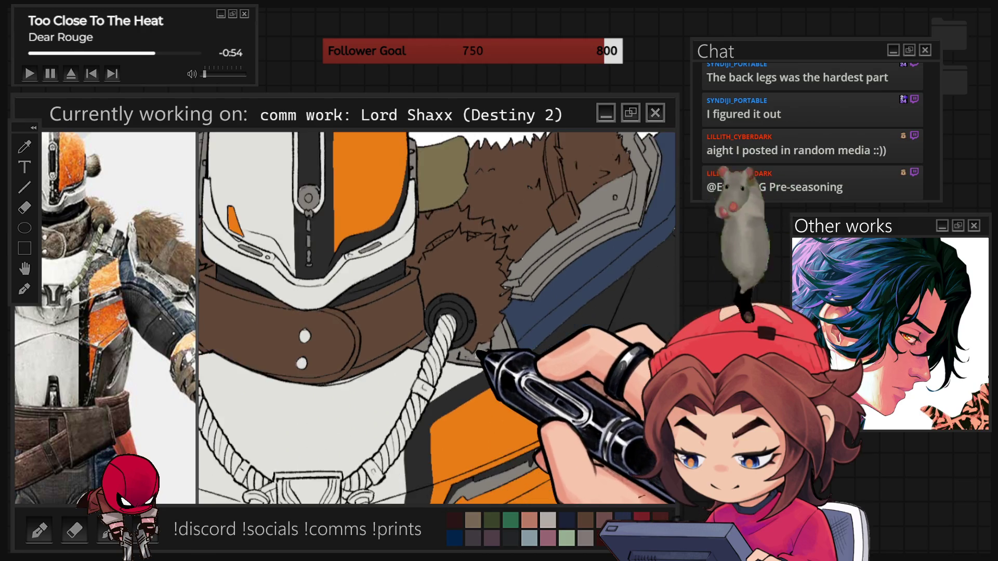
scroll(437, 318, down, 3)
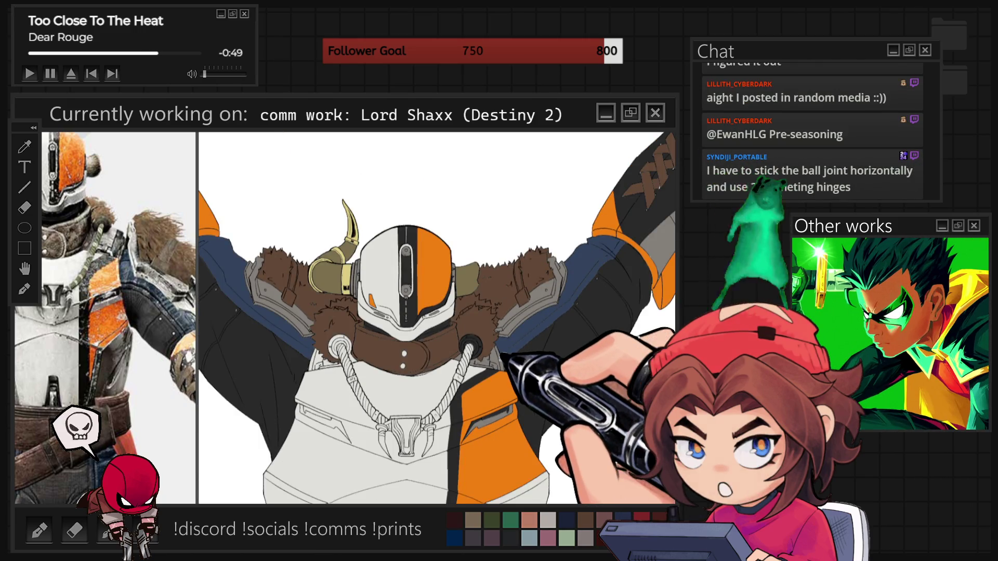
scroll(437, 318, up, 6)
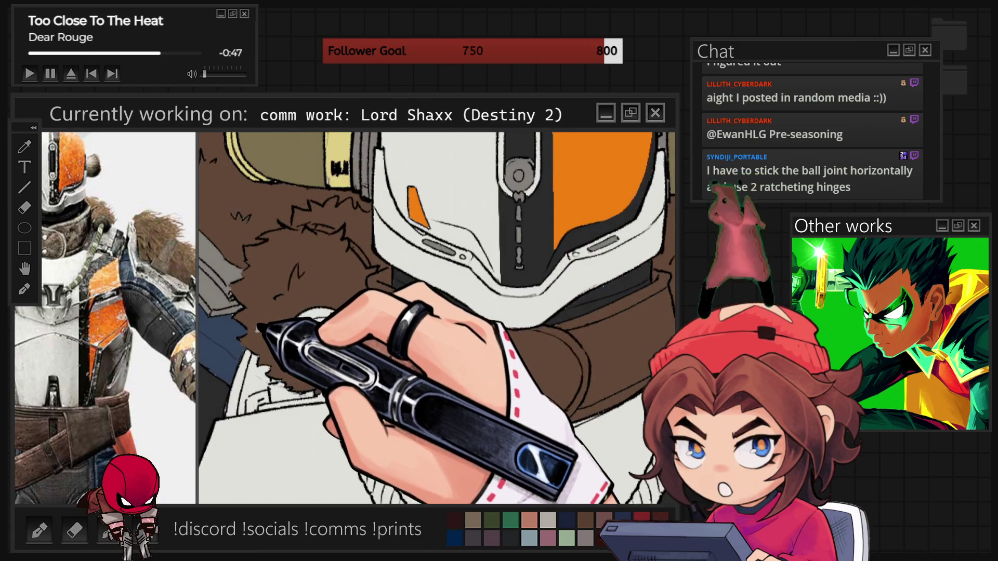
scroll(254, 328, up, 2)
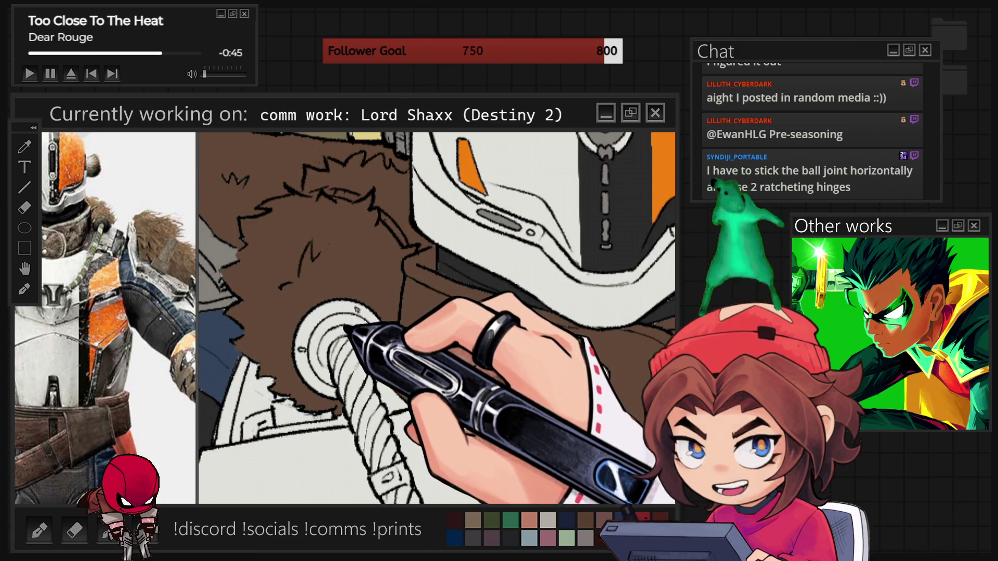
drag(347, 306, 349, 335)
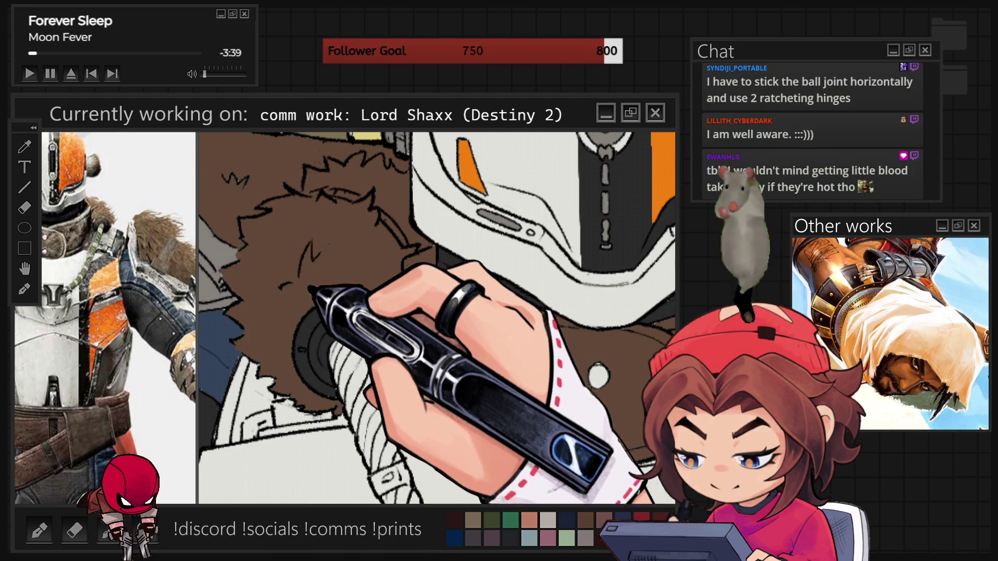
scroll(437, 318, down, 3)
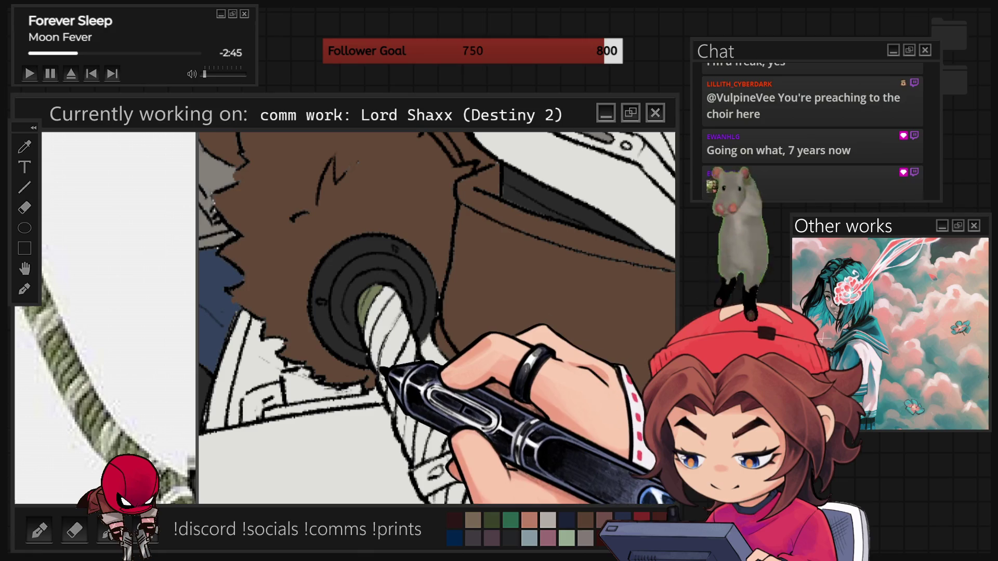
Step: Brush olive green over the rope loop between the grommets down to the chest clasp
drag(389, 370, 405, 312)
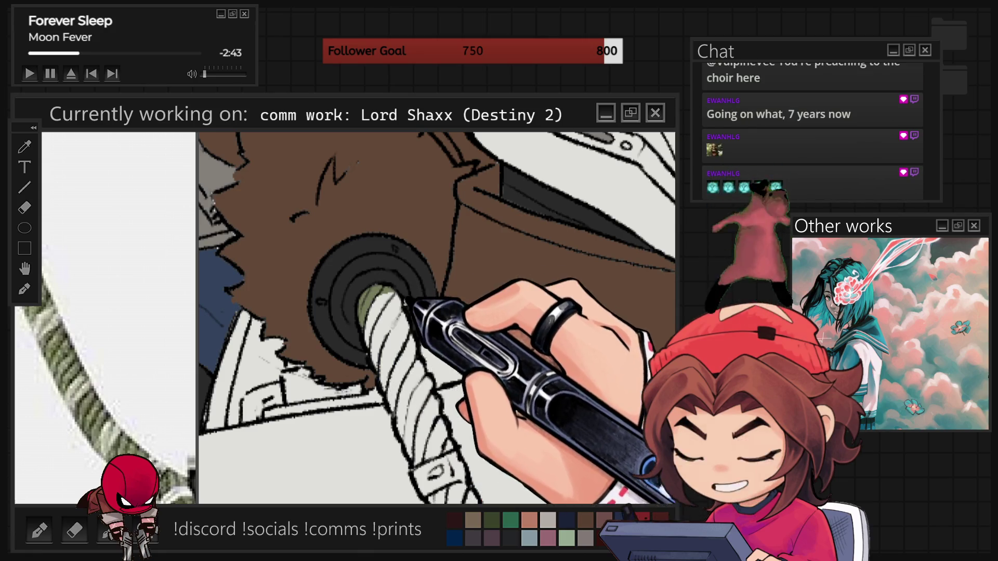
drag(413, 332, 388, 370)
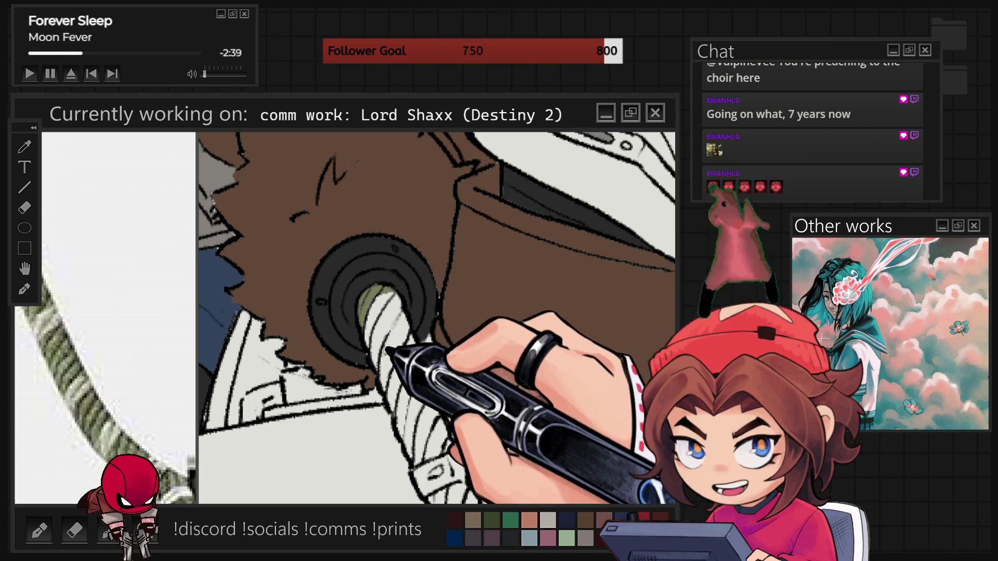
drag(408, 333, 390, 366)
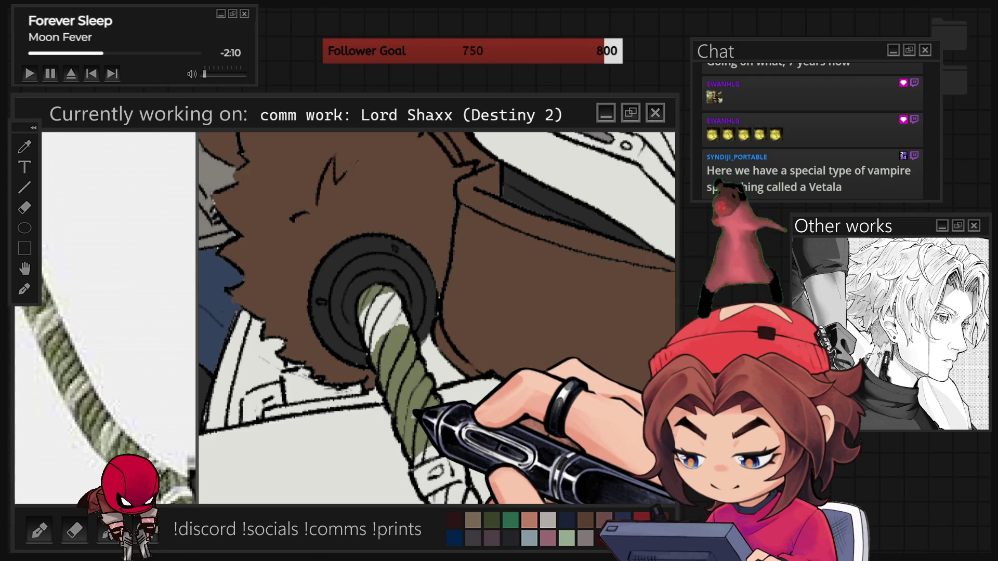
scroll(437, 318, down, 5)
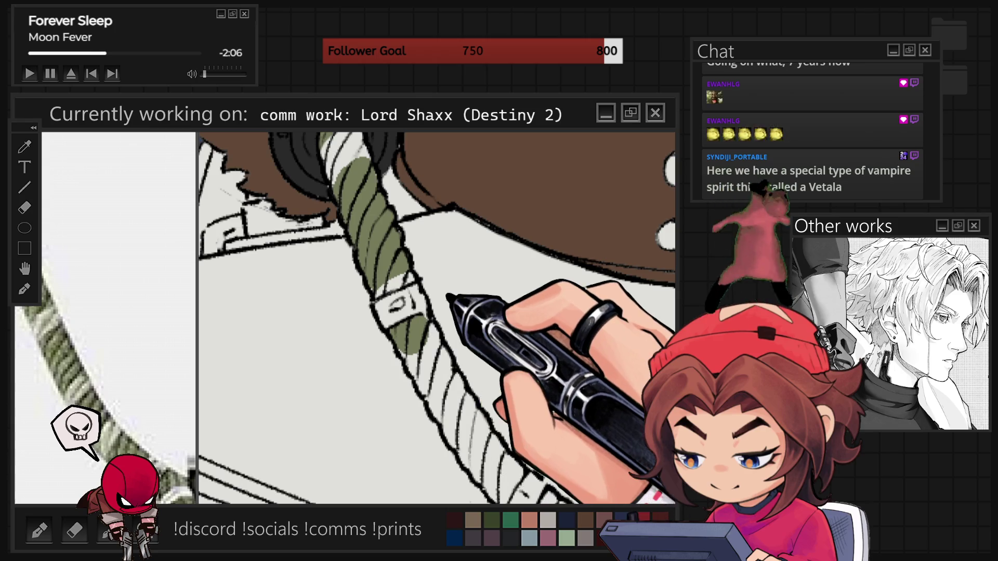
scroll(407, 292, down, 5)
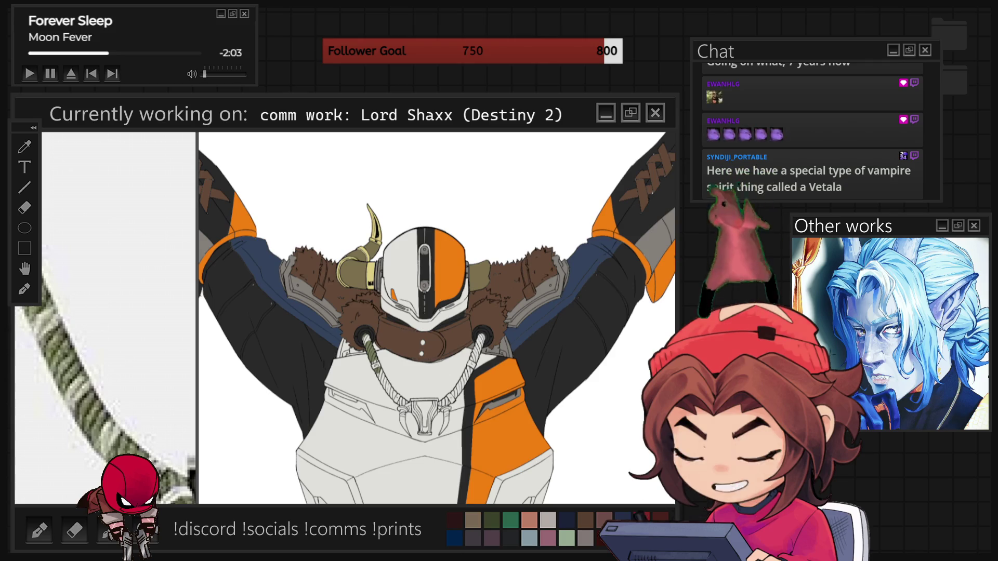
Step: Paint the hanging necklace ropes olive green and add pale white wrapped bands
scroll(390, 409, up, 5)
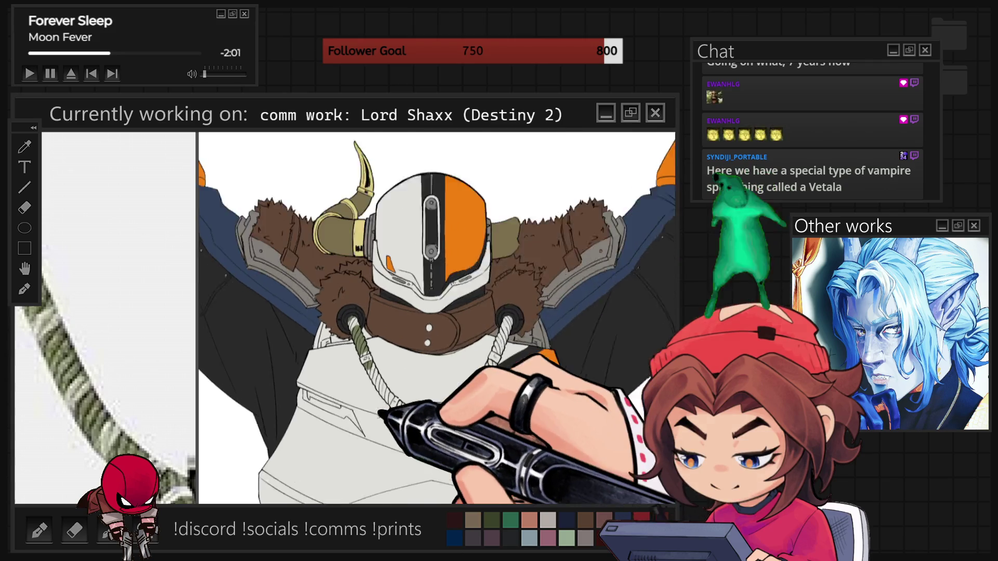
scroll(383, 401, up, 2)
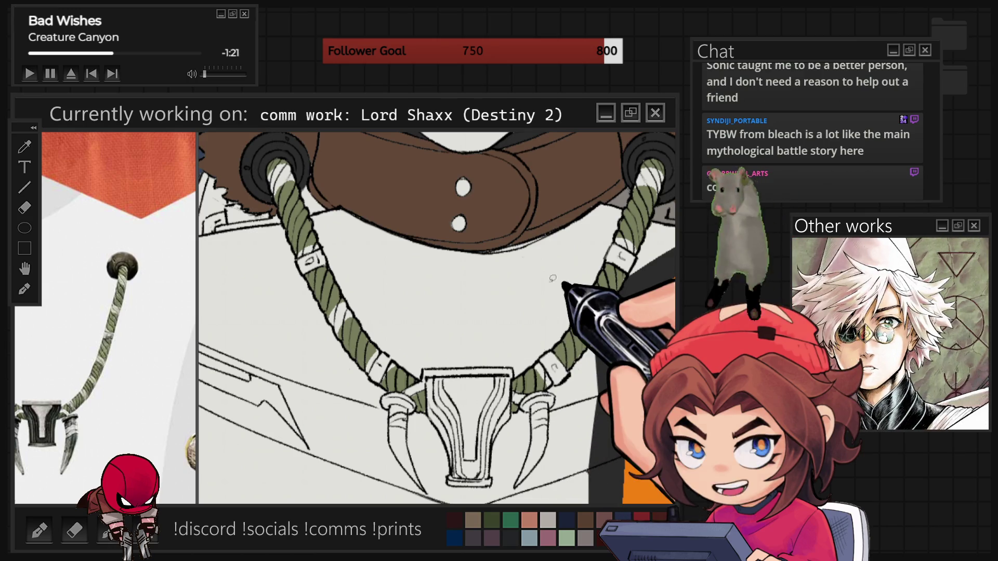
scroll(553, 279, down, 3)
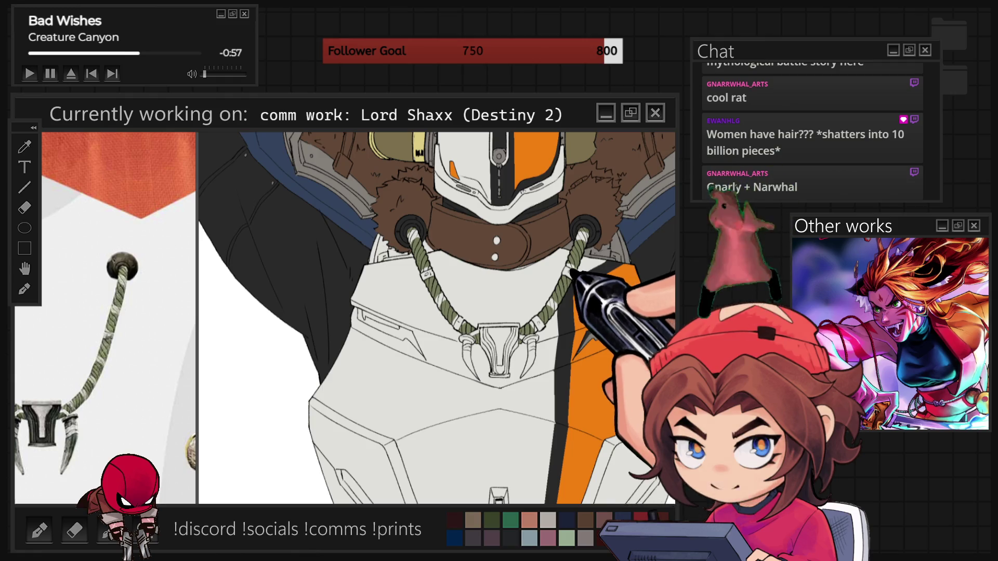
scroll(437, 318, down, 5)
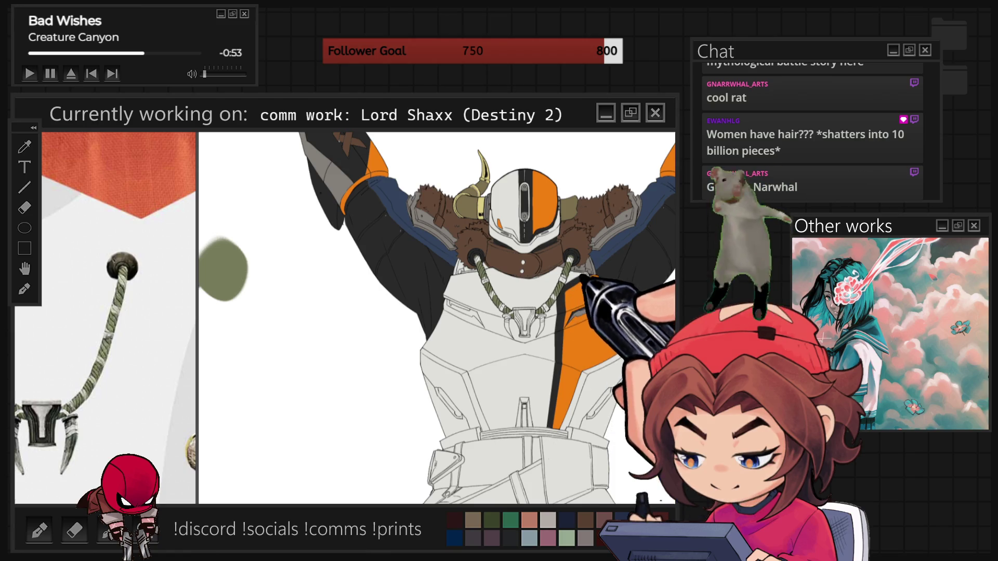
scroll(549, 295, up, 5)
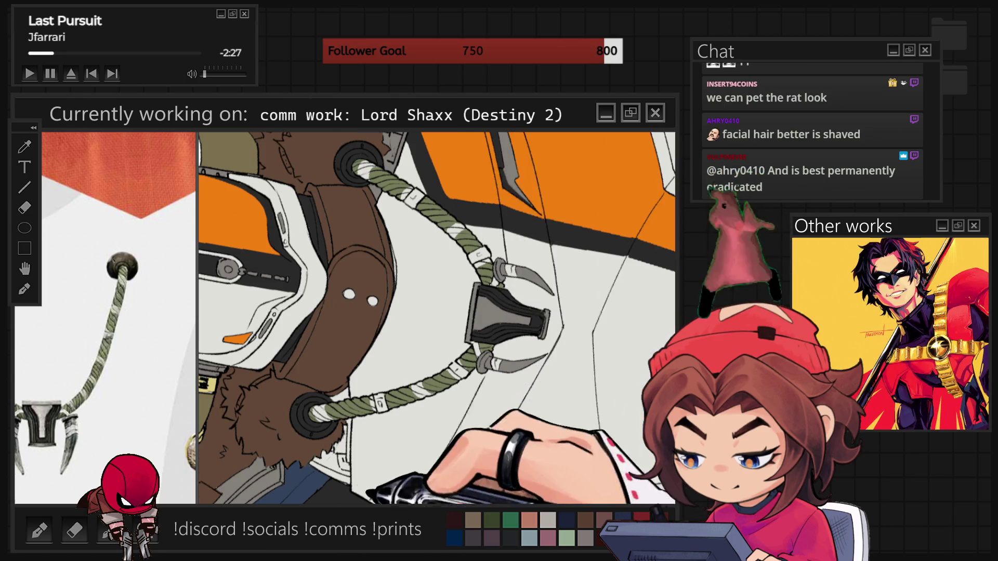
Step: Paint the straps linking collar to claw pendant and fill the claw hooks light grey
key(ctrl+minus)
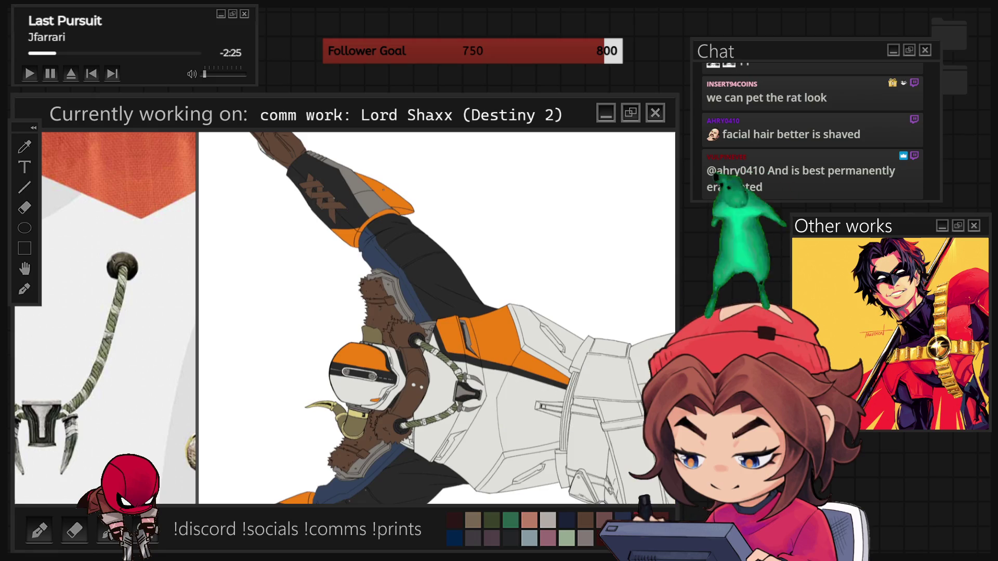
key(ctrl+0)
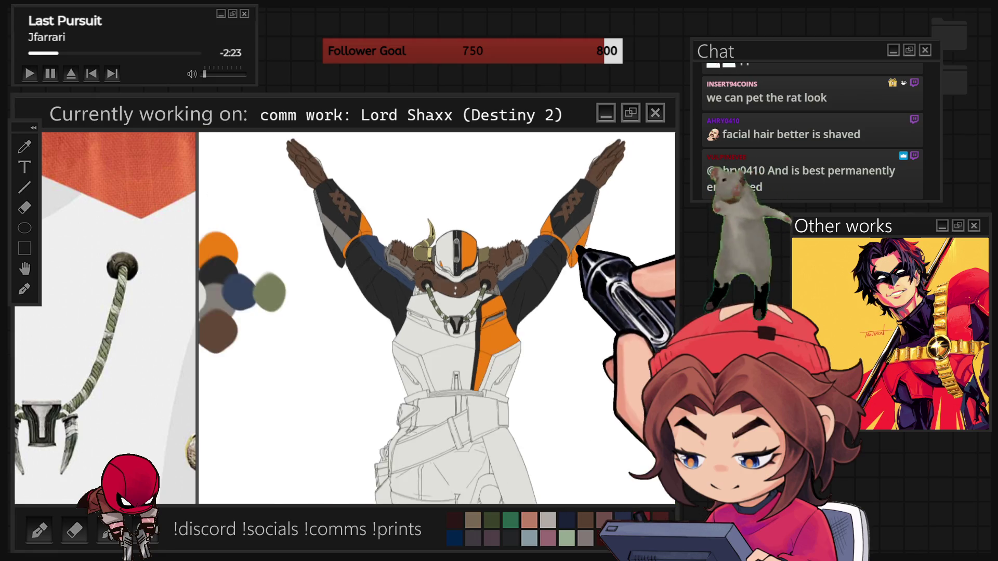
key(ctrl+minus)
key(ctrl+plus)
key(ctrl+plus)
key(ctrl+plus)
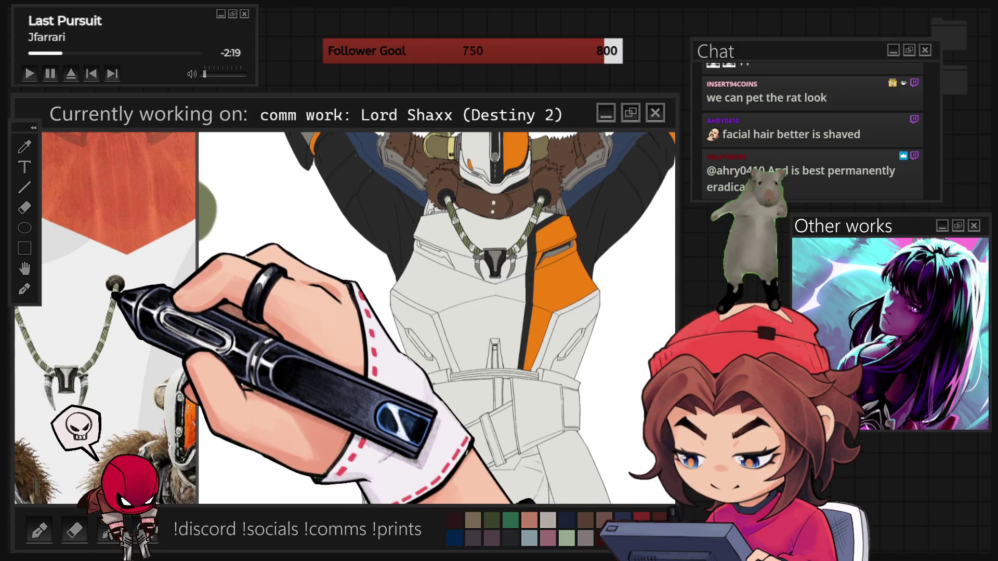
Step: Fill the chest armour's side and lower panels with flat grey from the swatches
scroll(110, 291, down, 5)
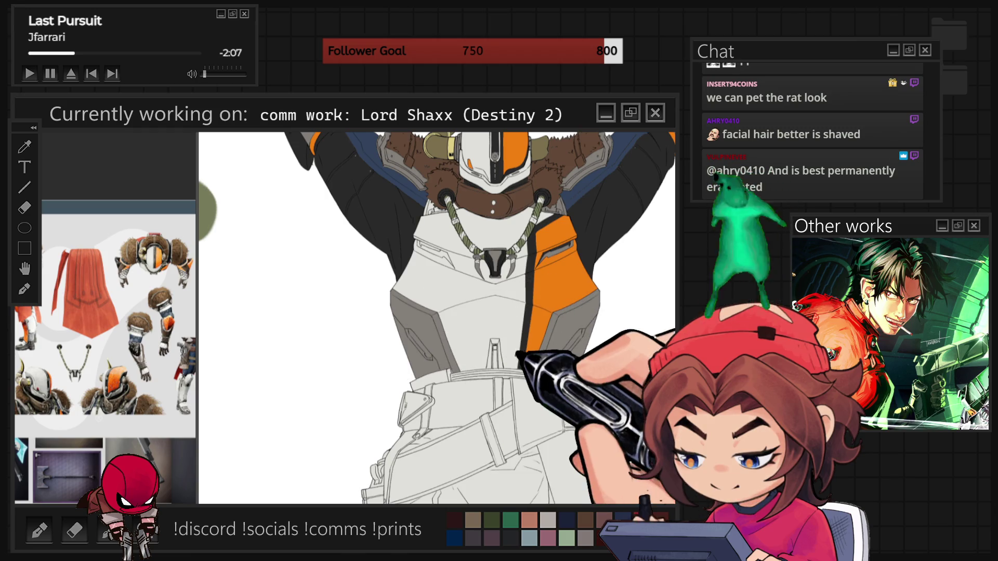
key(ctrl+minus)
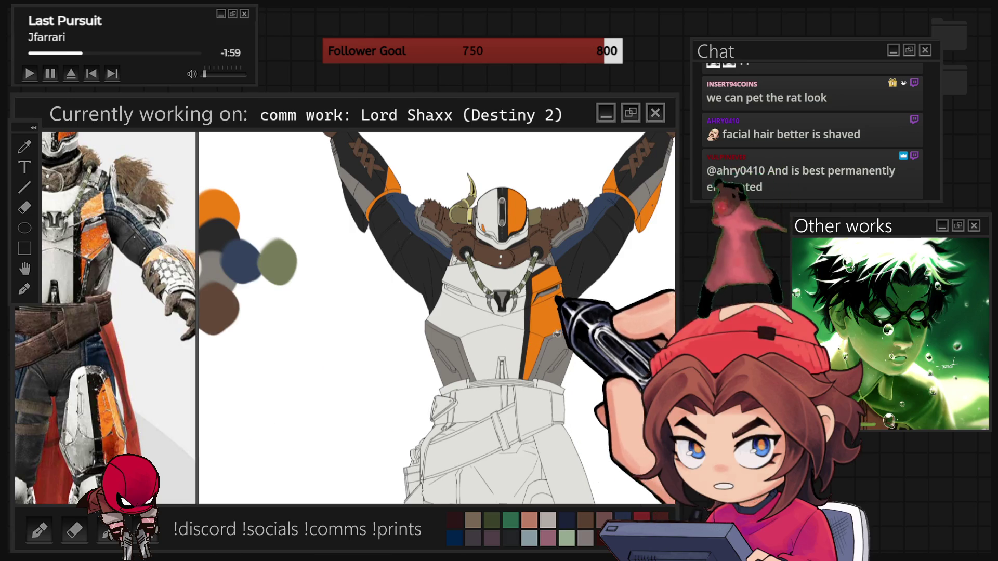
key(ctrl+plus)
key(ctrl+plus)
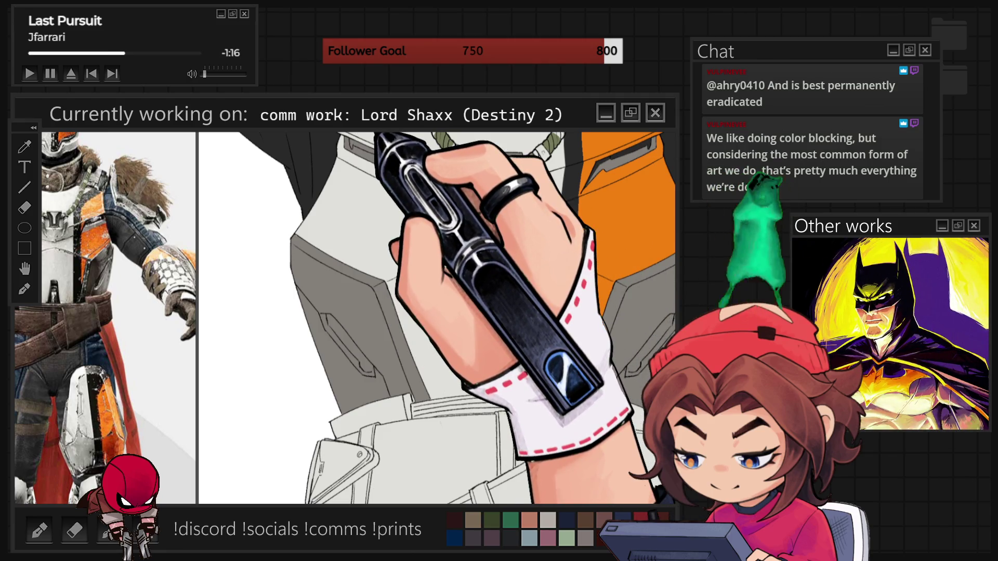
Step: Paint a dark vent slit and grey notches on the lower chest plate and orange stripe
key(ctrl+minus)
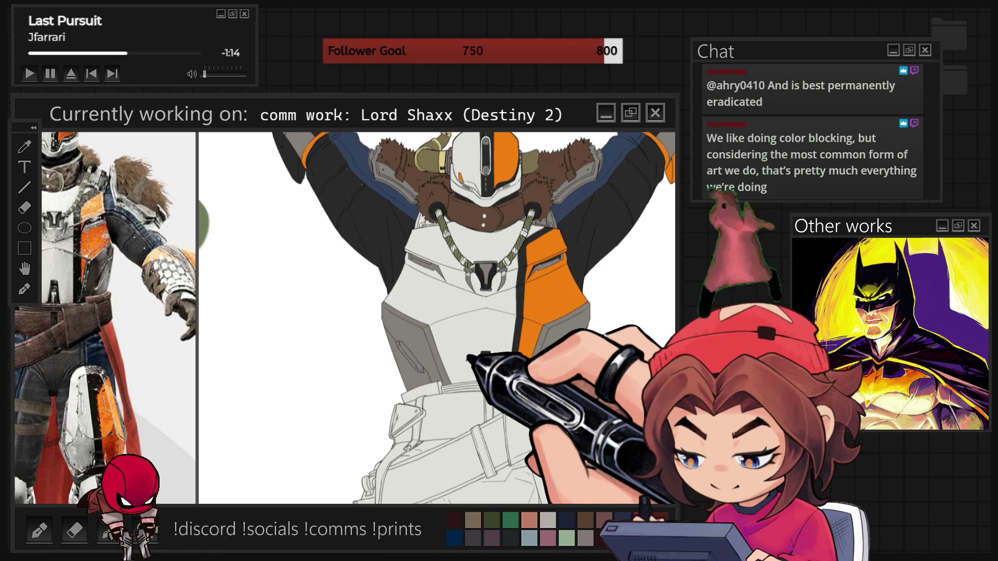
key(ctrl+plus)
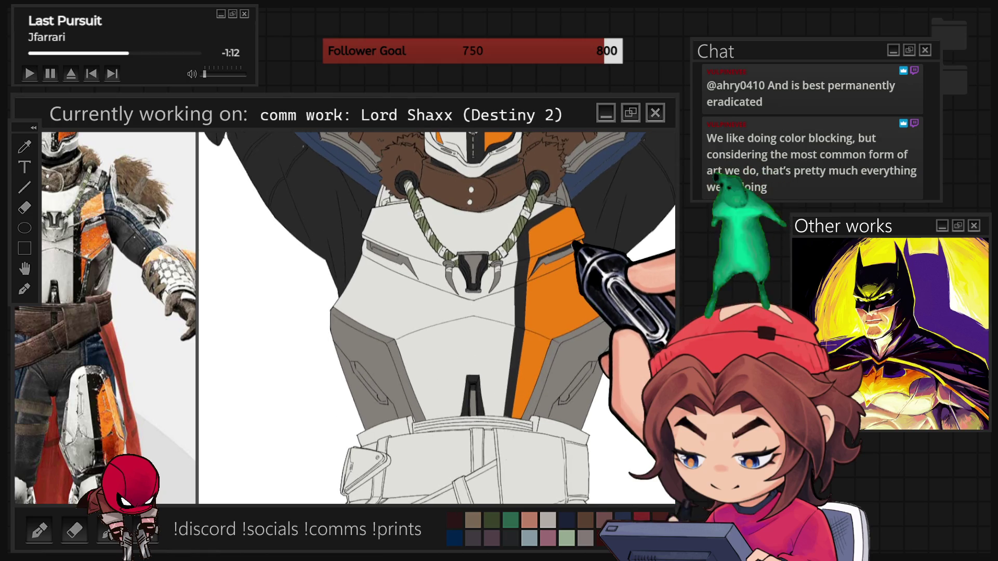
key(ctrl+minus)
key(ctrl+plus)
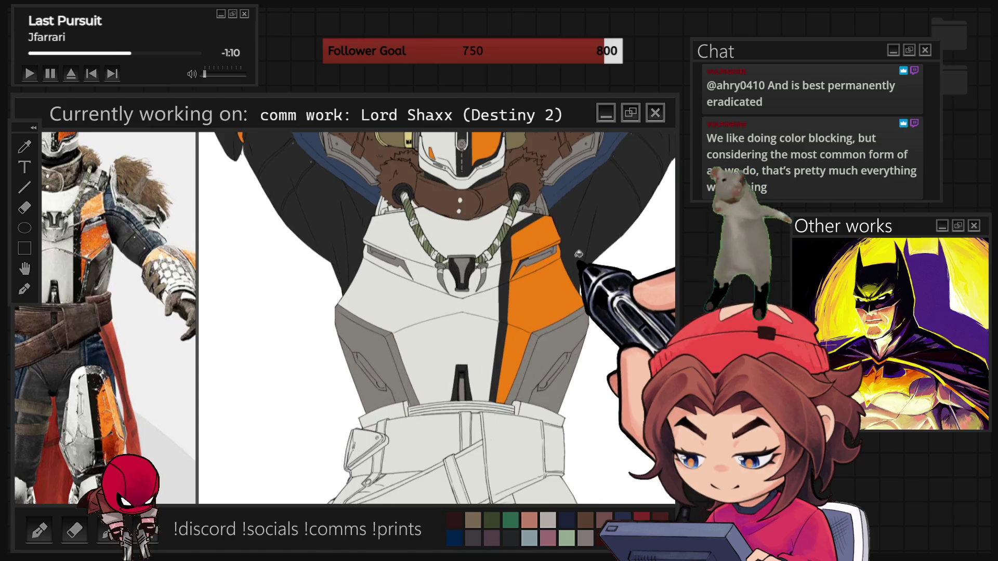
key(ctrl+plus)
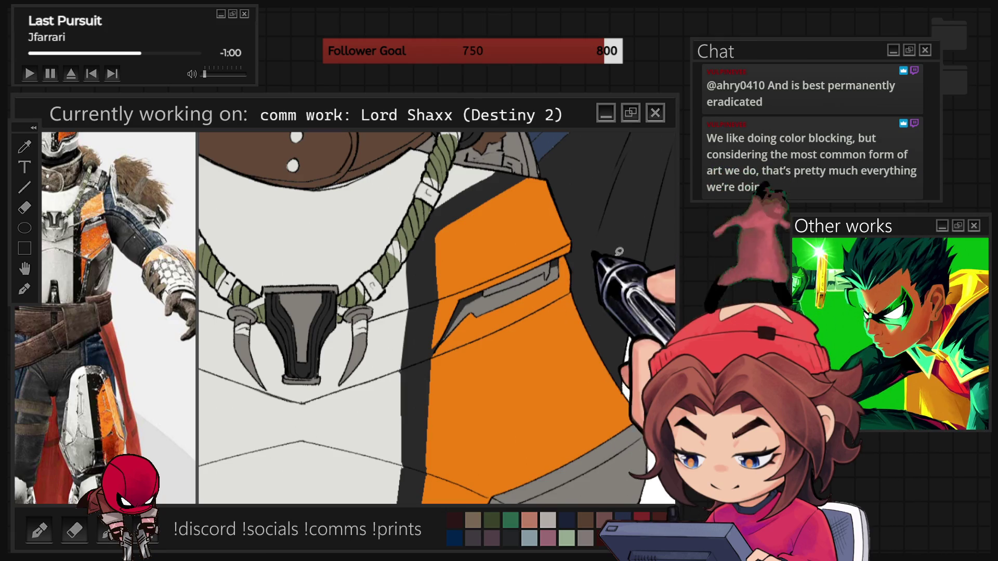
scroll(437, 319, down, 8)
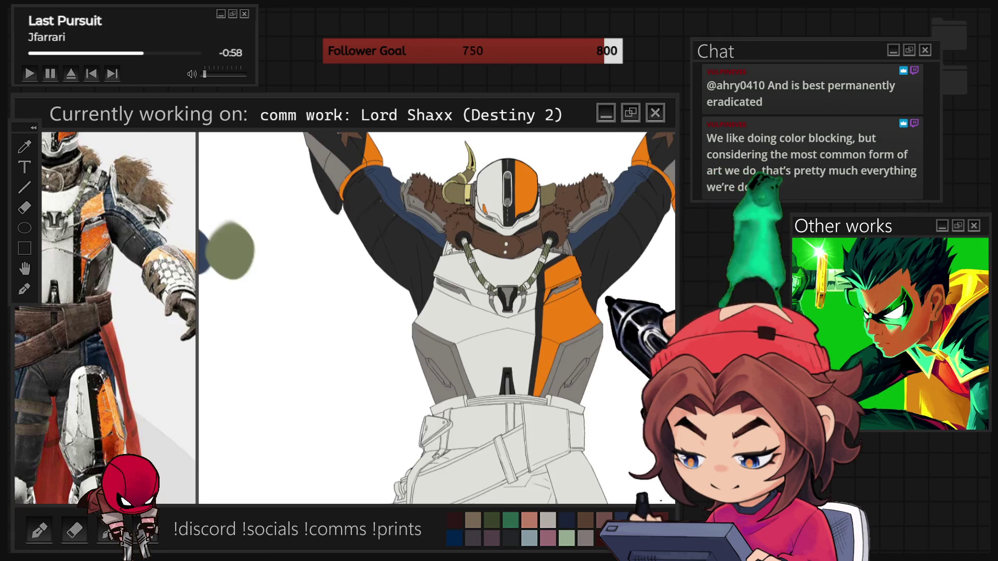
scroll(631, 233, up, 3)
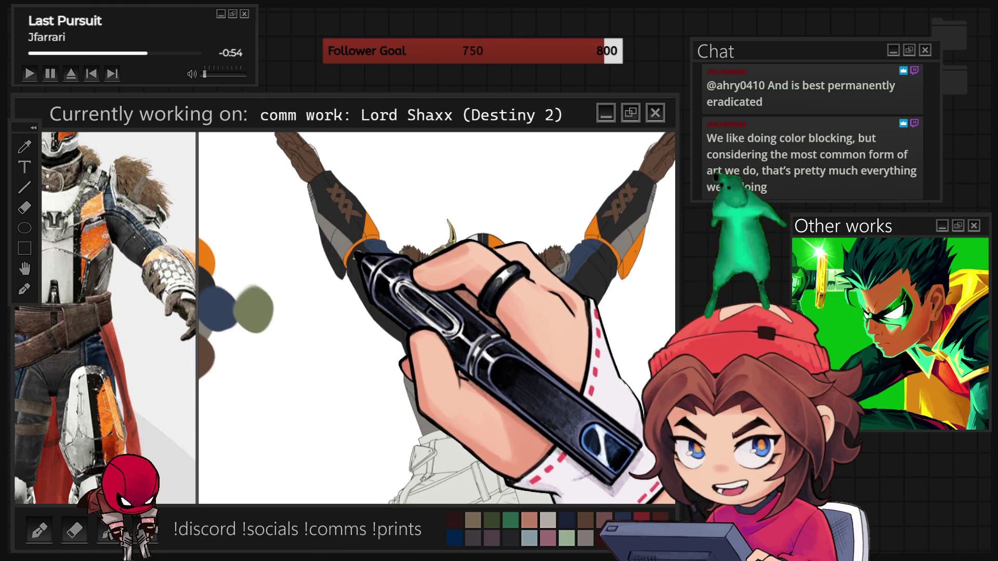
scroll(436, 318, down, 3)
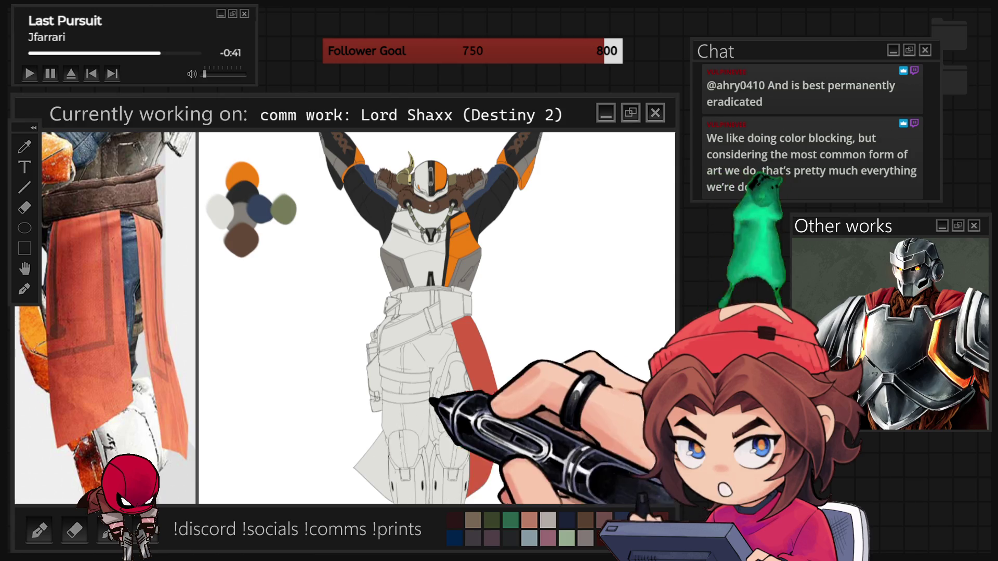
Step: Fill the cape piece red and brush a brown belt across the waist
click(375, 468)
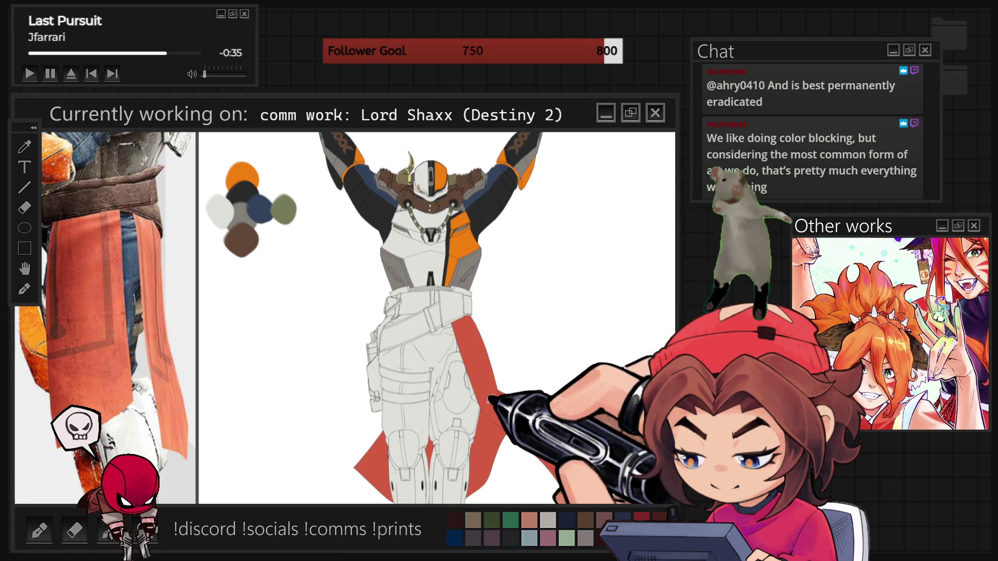
key(ctrl+0)
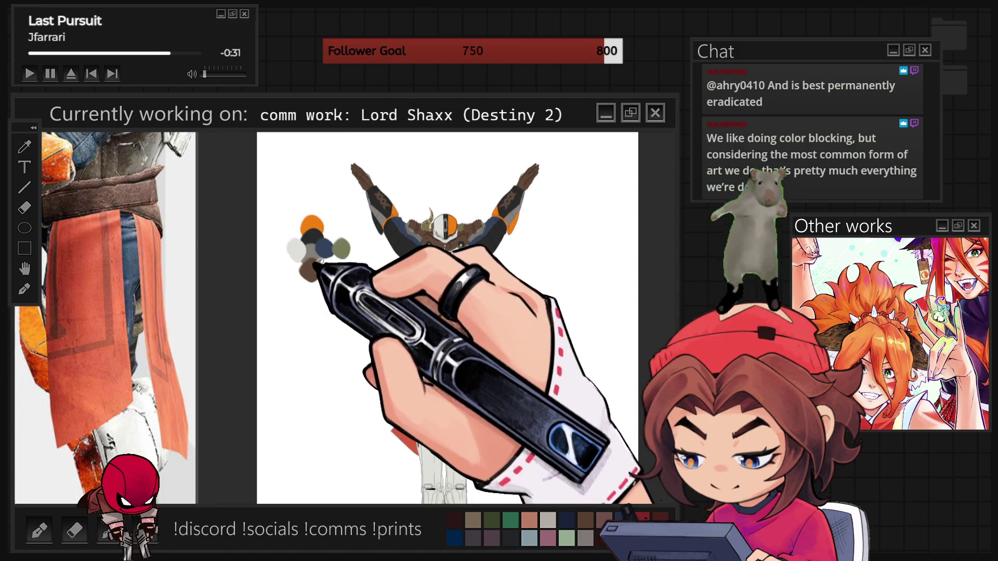
drag(414, 340, 453, 323)
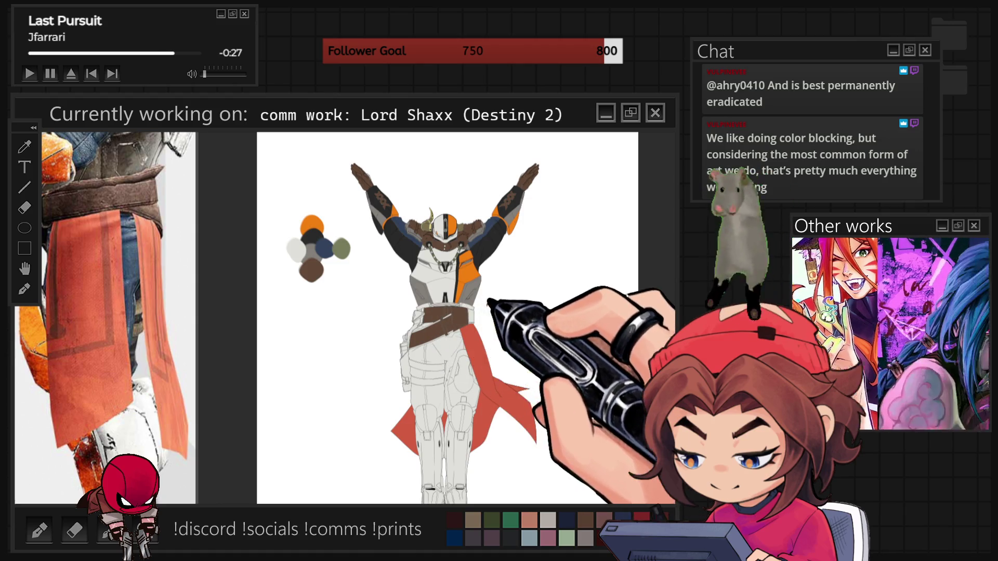
scroll(473, 312, up, 3)
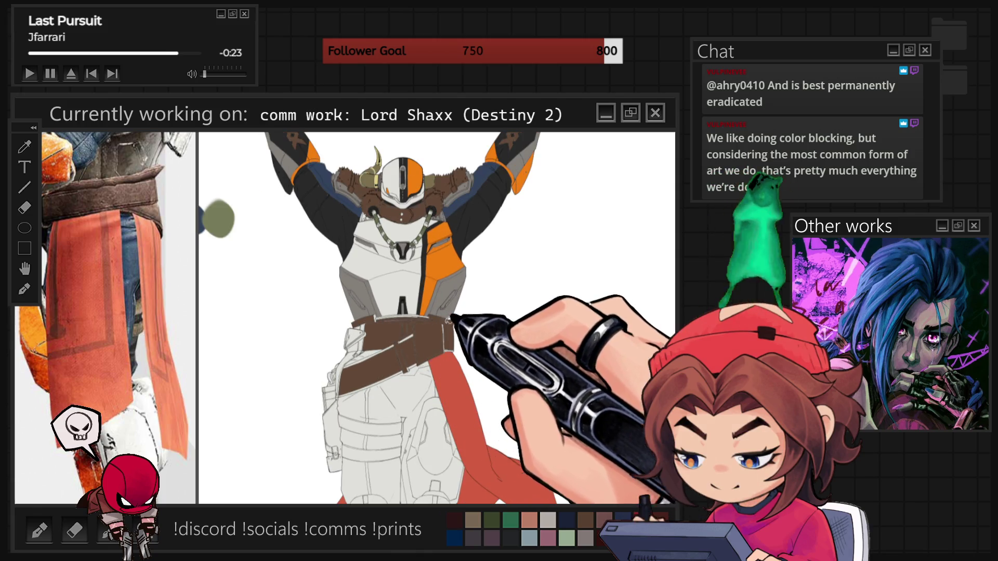
scroll(406, 393, up, 3)
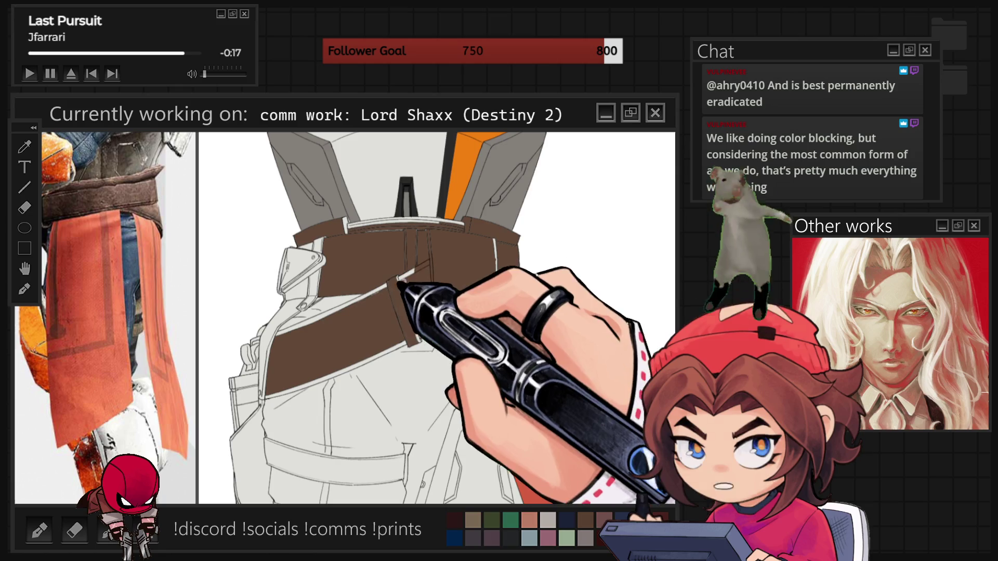
Step: Fill the diagonal sash below the belt with flat red
click(519, 411)
scroll(437, 318, up, 2)
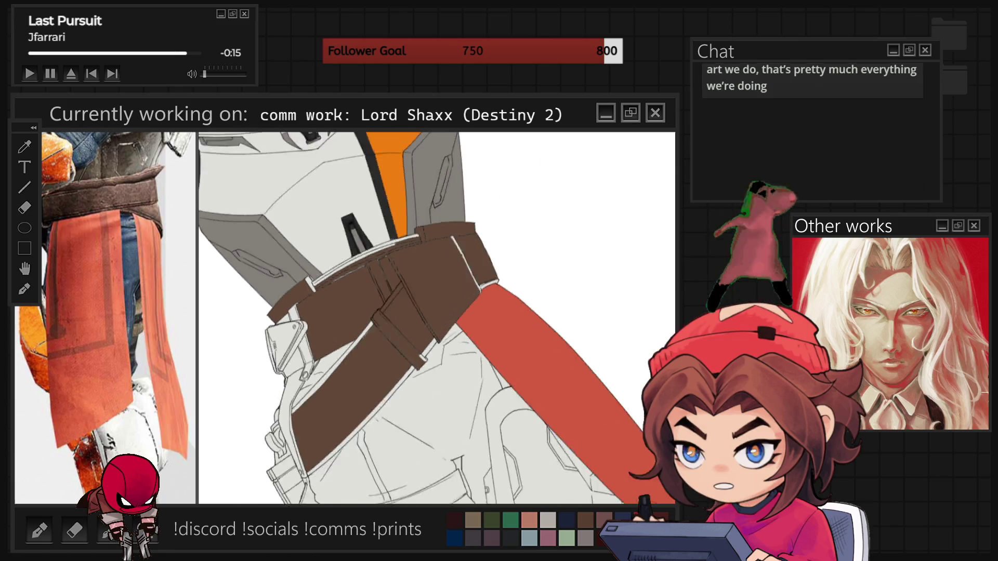
key(4)
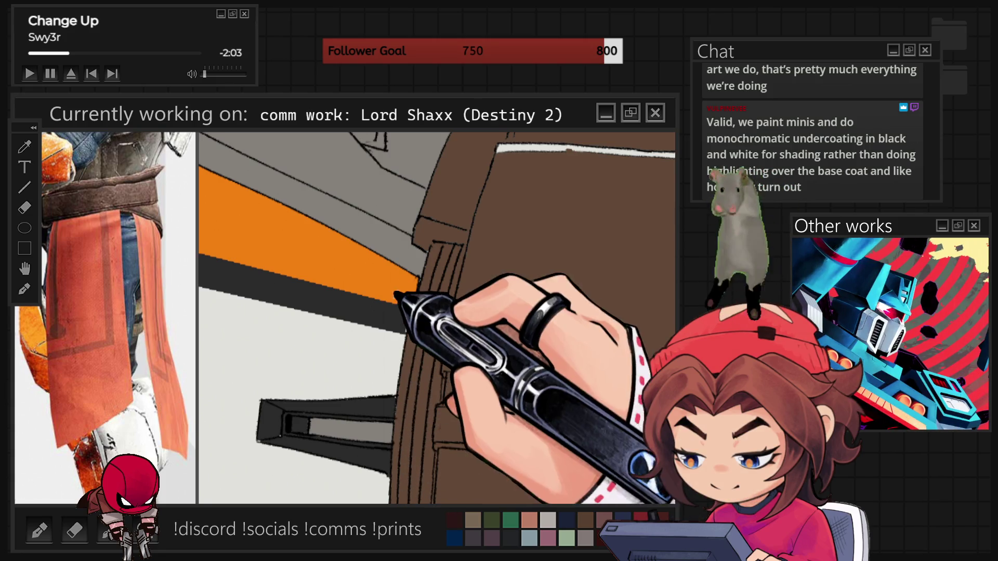
mouse_move(407, 318)
mouse_down()
mouse_move(515, 263)
mouse_move(487, 270)
mouse_up()
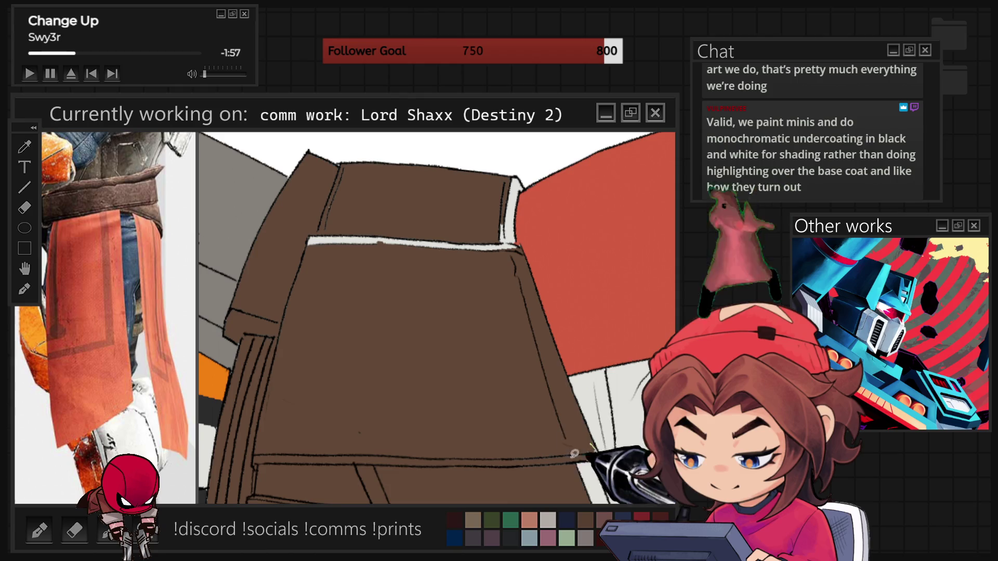
Step: Brush brown across the white gap line so the crossed belts read solid brown
drag(308, 242, 517, 241)
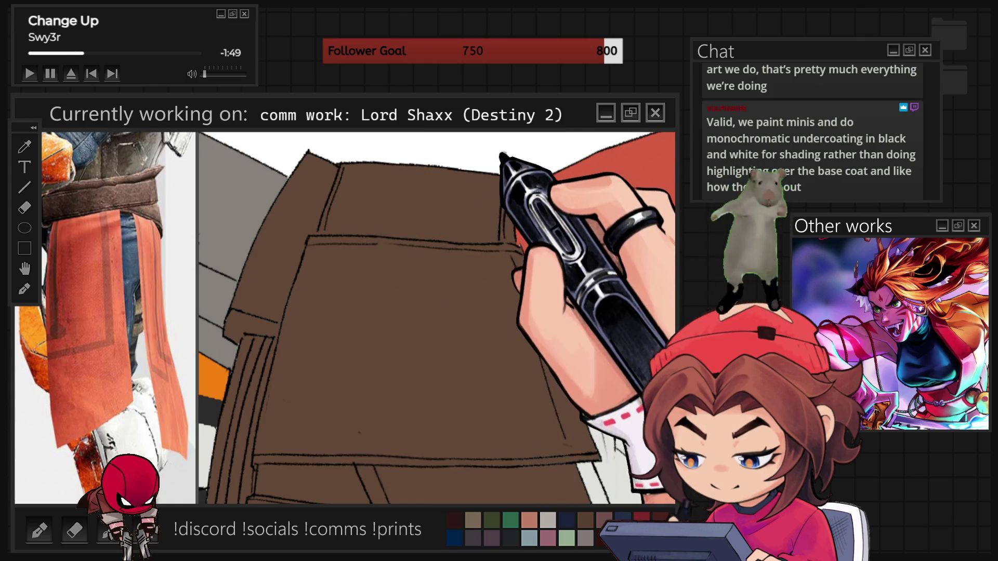
scroll(518, 240, down, 2)
scroll(437, 318, down, 2)
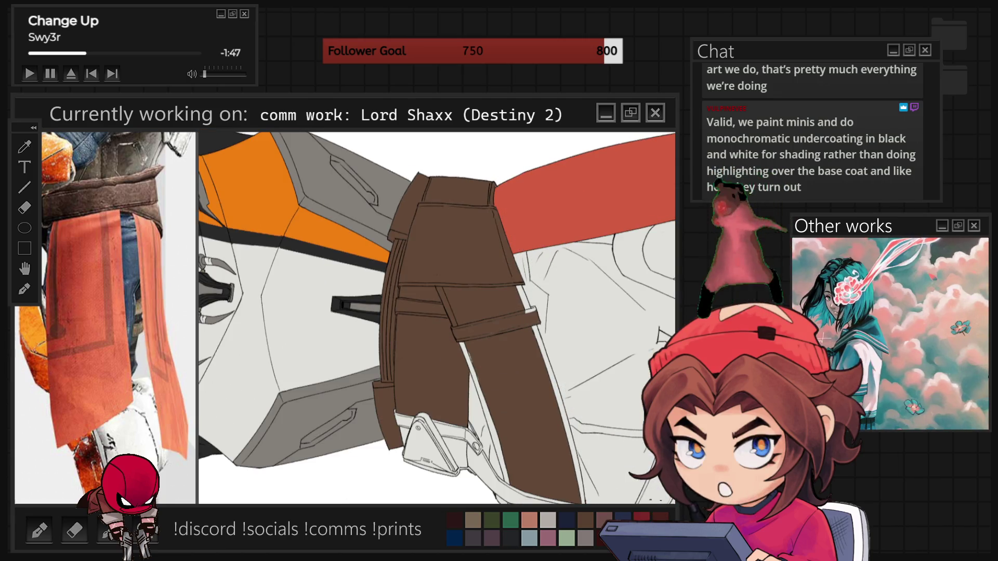
key(5)
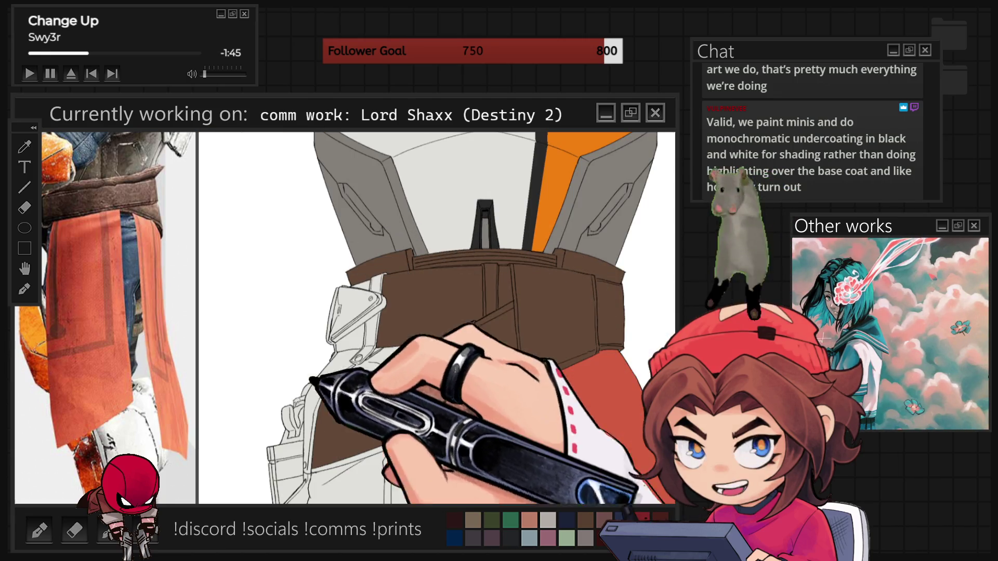
scroll(436, 318, up, 3)
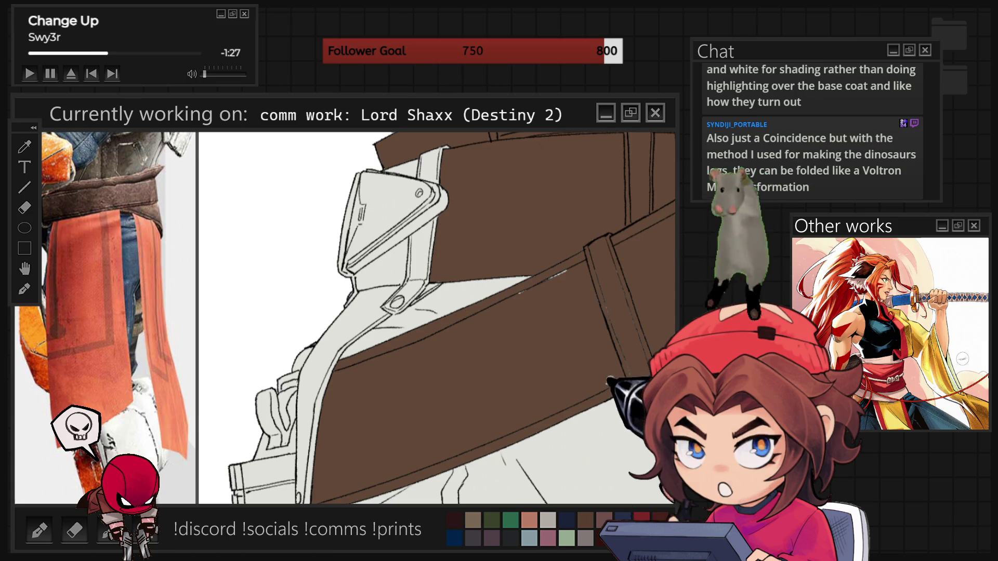
drag(563, 359, 477, 388)
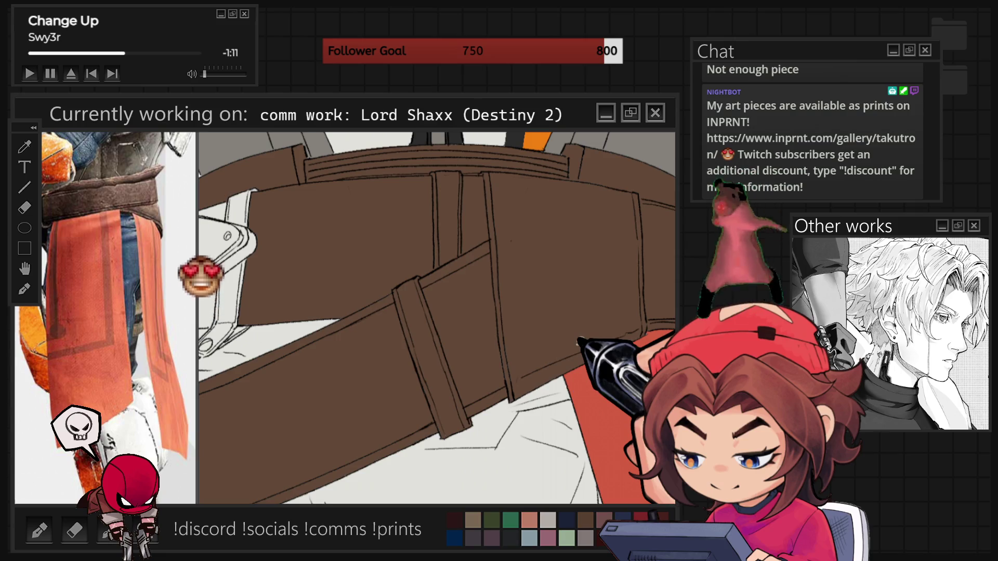
key(ctrl+minus)
key(ctrl+minus)
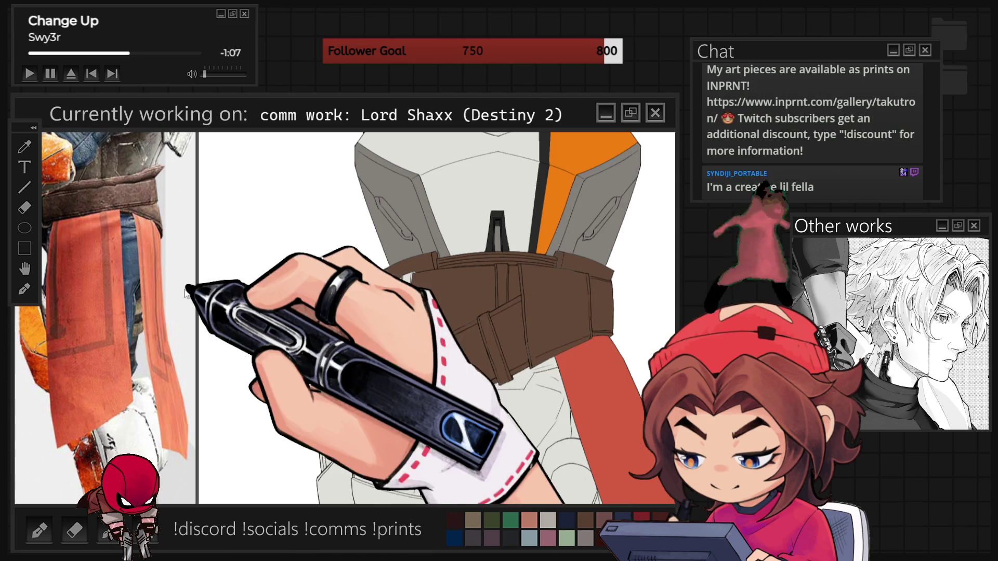
scroll(121, 273, down, 5)
scroll(139, 265, up, 5)
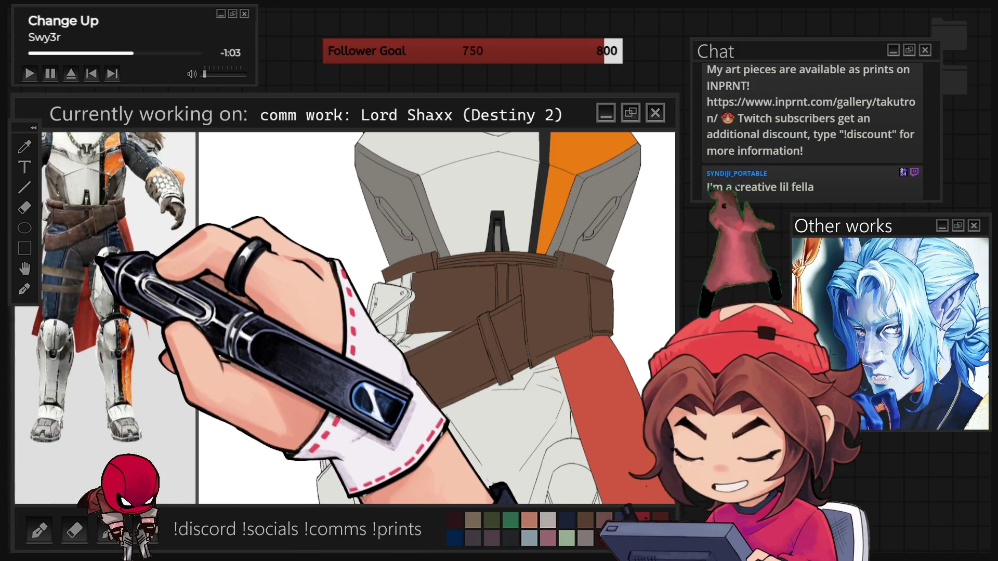
Step: Zoom in on the belt's centre-front and lower strap loops to paint them dark grey
scroll(107, 317, up, 3)
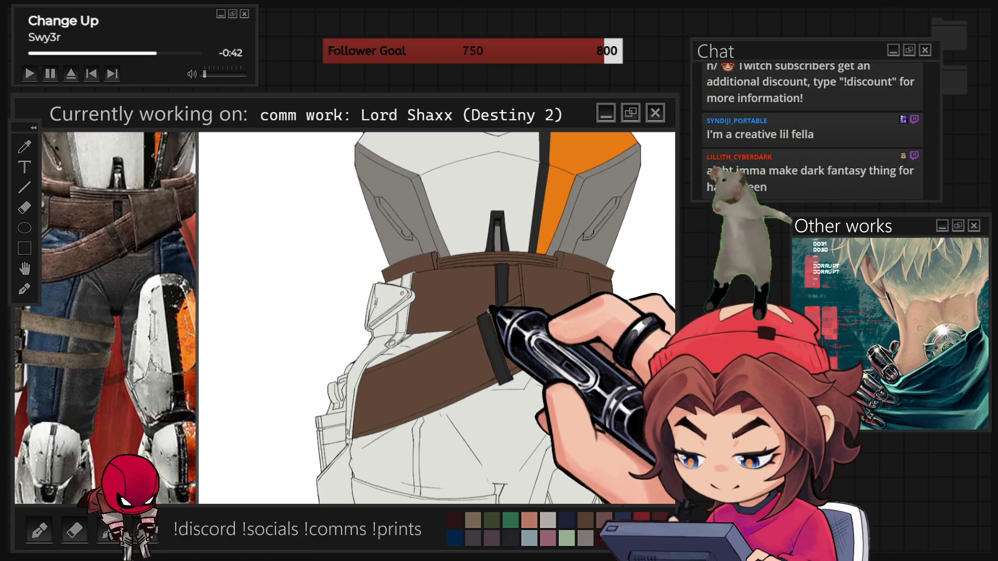
Step: Paint the narrow strap joining the pale pouch flap to the brown belt dark grey
scroll(532, 271, up, 5)
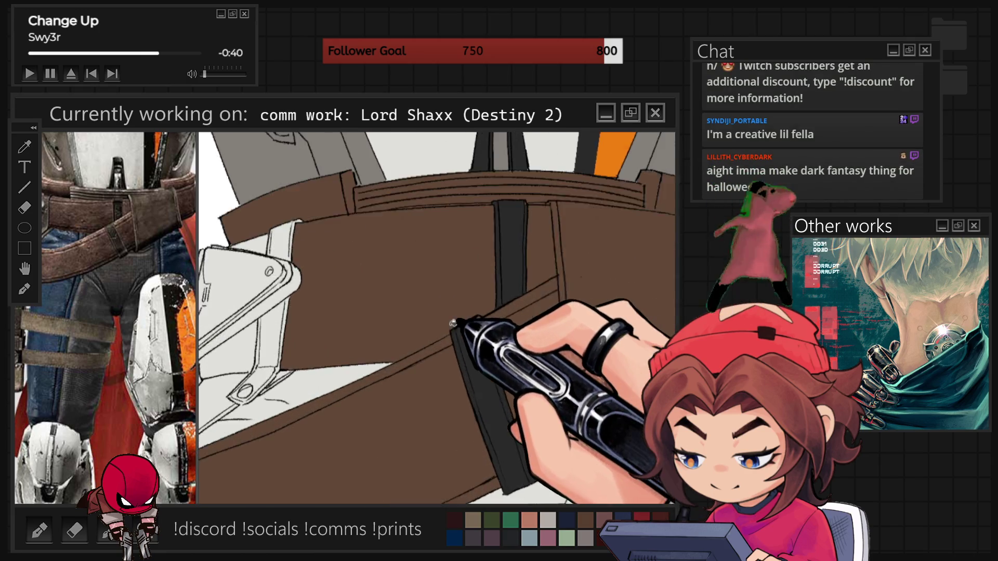
scroll(465, 310, up, 2)
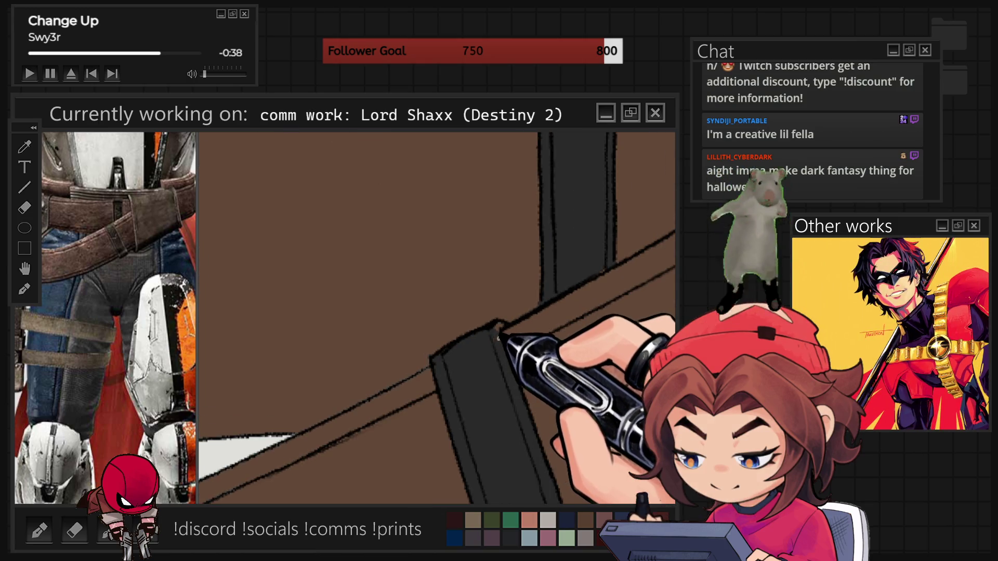
scroll(502, 340, down, 5)
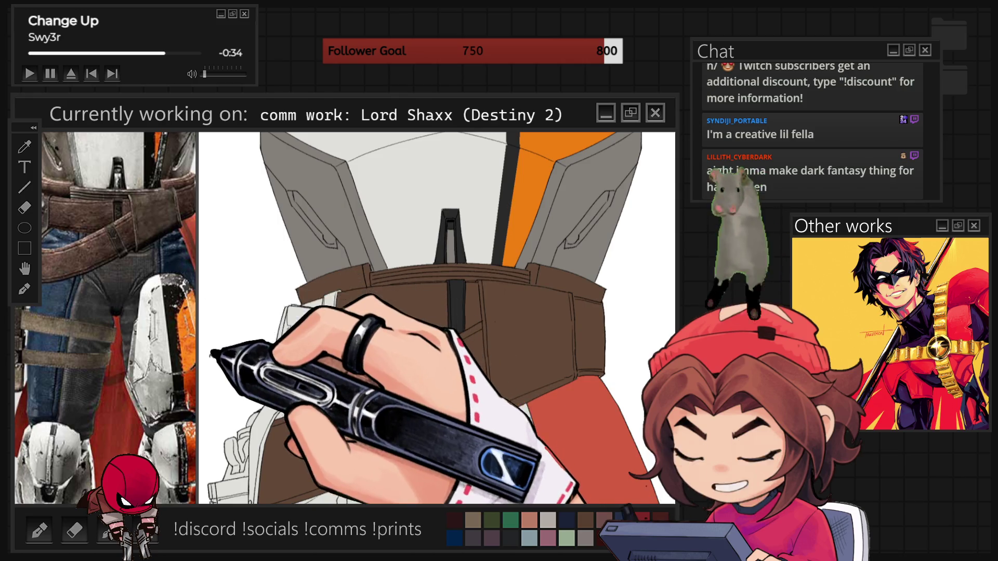
scroll(437, 317, up, 3)
scroll(373, 393, up, 1)
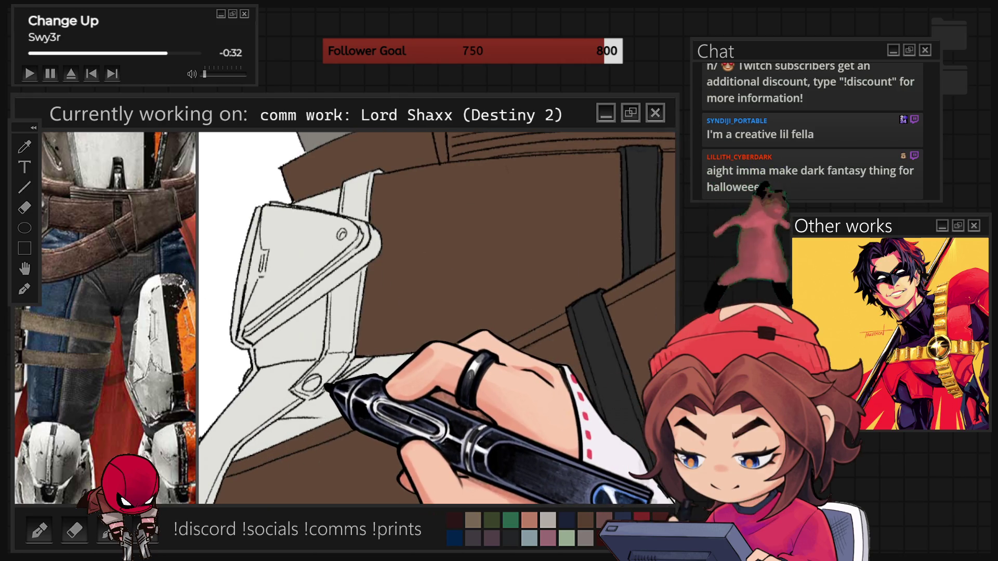
drag(333, 359, 370, 177)
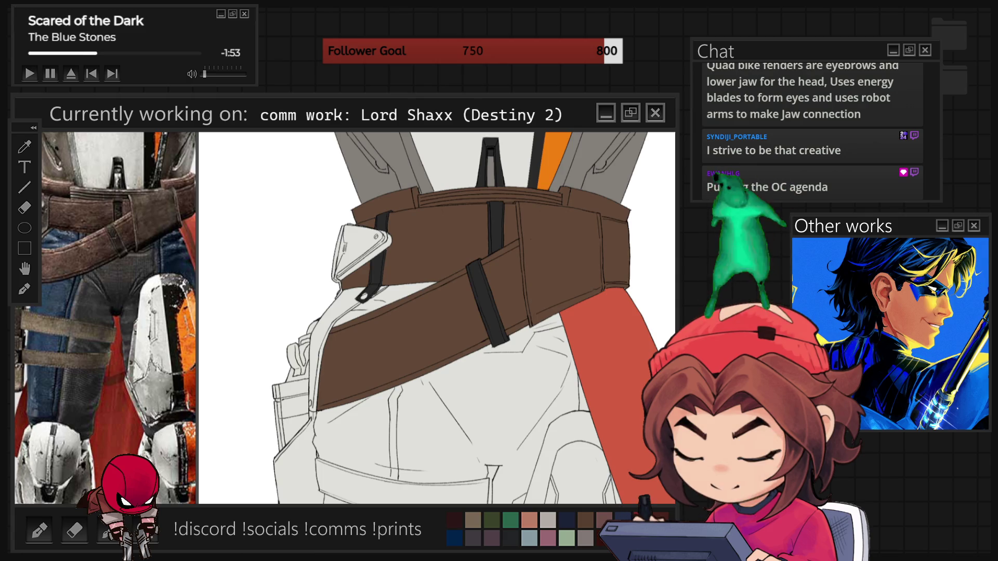
Step: Paint the thin strap hanging down the belt's left side black
scroll(437, 317, up, 3)
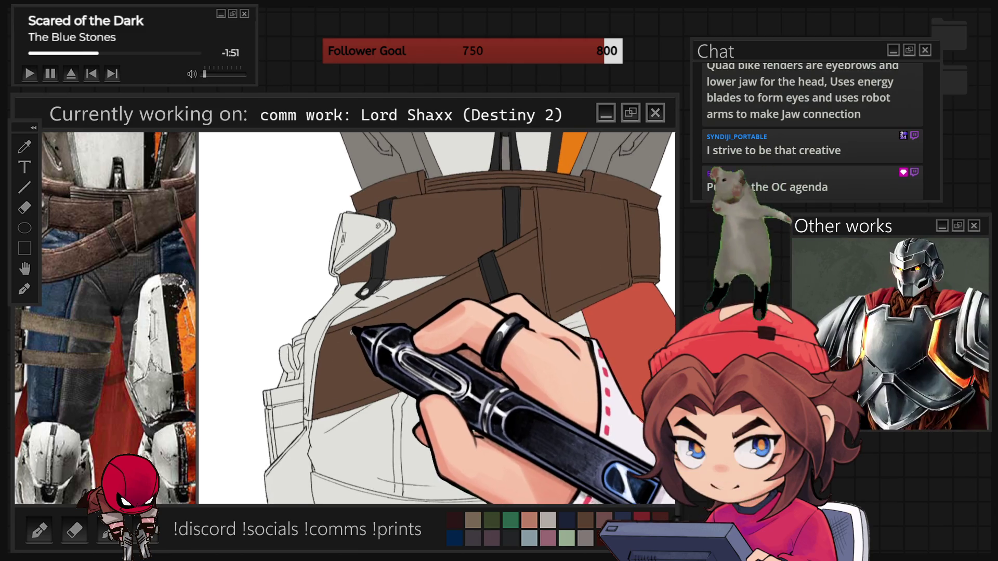
scroll(338, 323, up, 2)
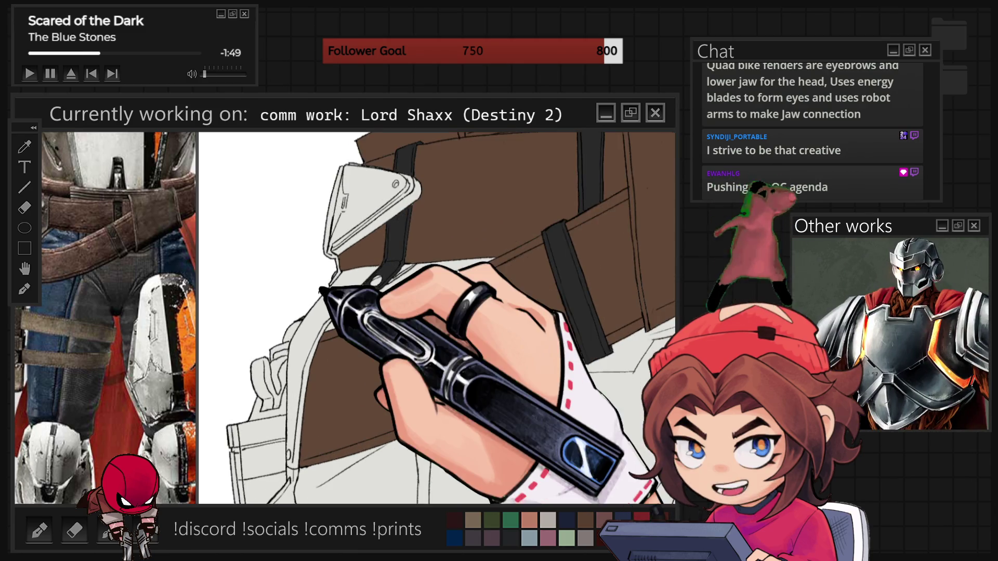
mouse_move(330, 311)
mouse_down()
mouse_move(301, 380)
mouse_move(297, 354)
mouse_up()
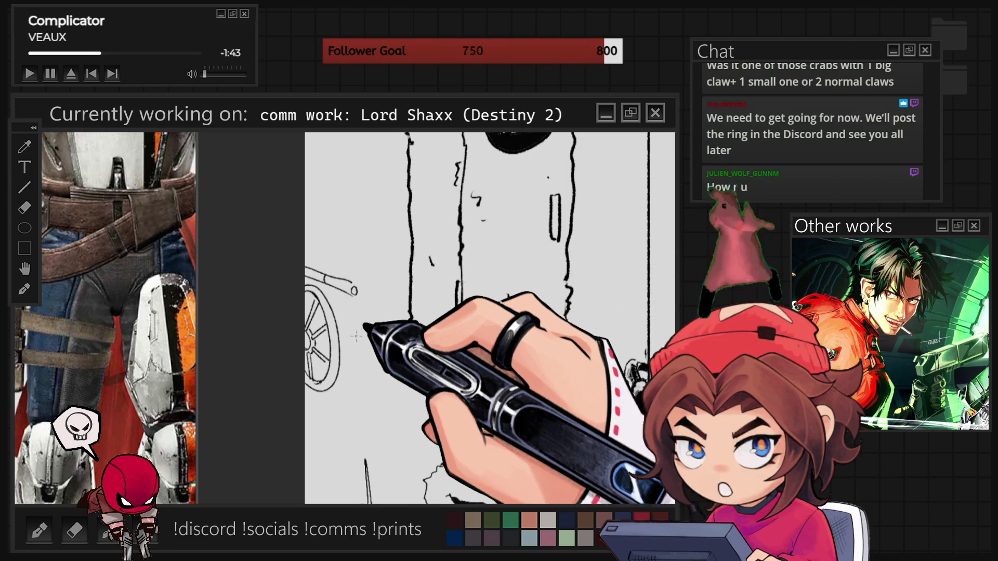
Step: Sketch the tall boxy figure's outline strokes next to the wheelchair doodle
drag(349, 334, 397, 312)
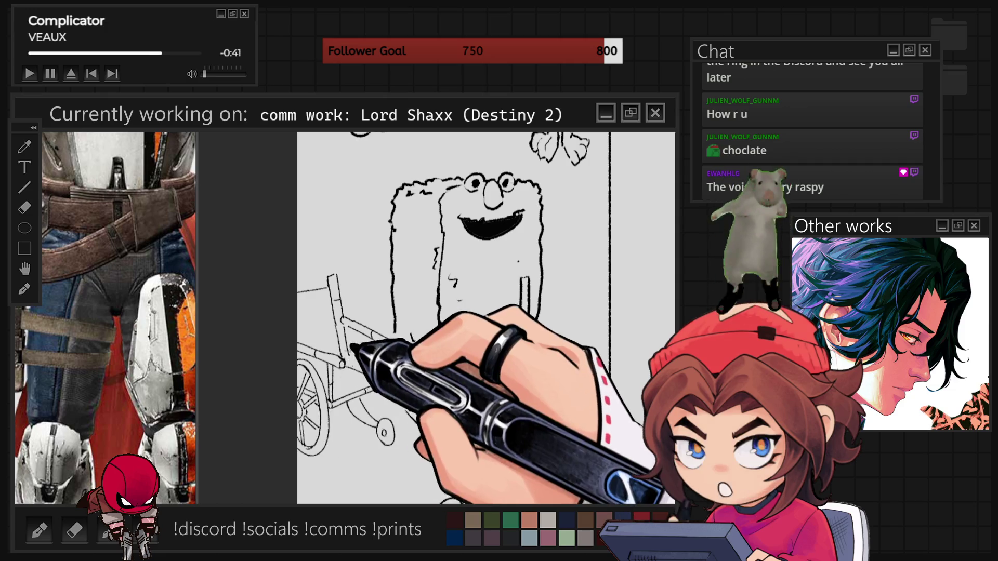
drag(521, 296, 526, 318)
Step: Draw a sunglasses-wearing face with a slanted mouth and squiggly side strokes
drag(410, 334, 413, 343)
drag(405, 408, 442, 444)
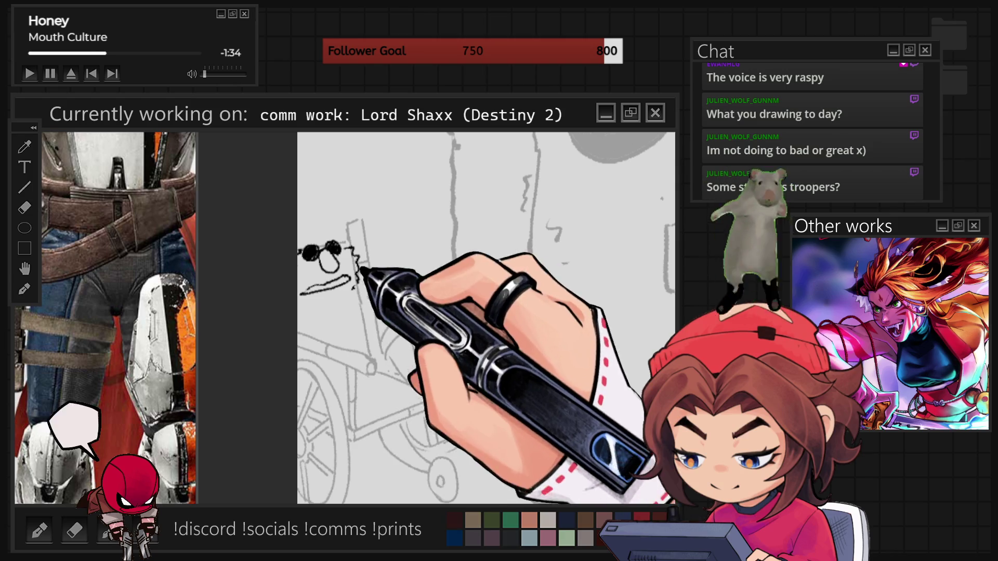
Step: Scribble a shaggy beard and fur strokes beneath the sunglasses
mouse_move(352, 274)
mouse_down()
mouse_move(364, 278)
mouse_move(320, 306)
mouse_move(342, 296)
mouse_up()
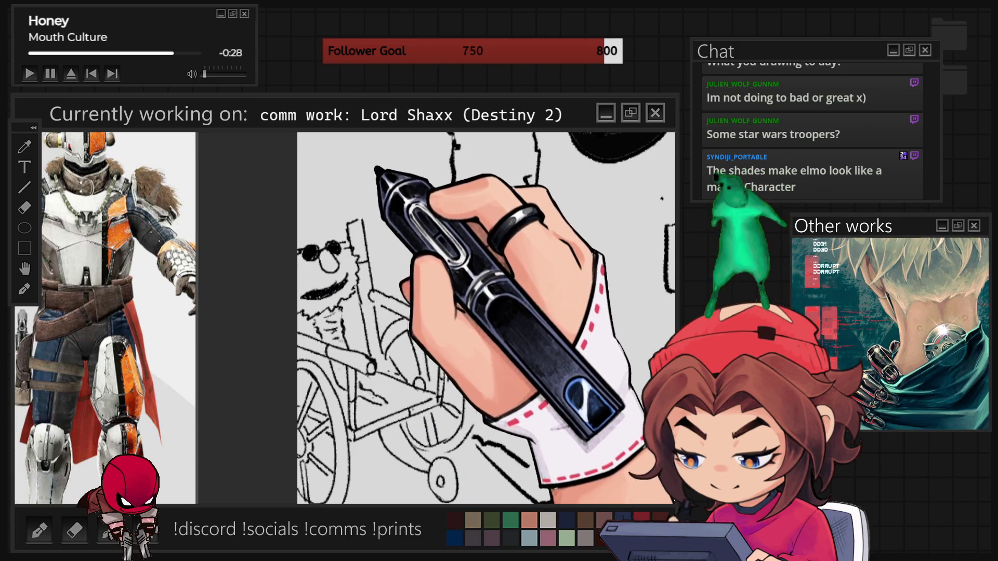
Step: Draw an oval speech bubble above the furry figure, then return to the Shaxx canvas
drag(367, 175, 375, 176)
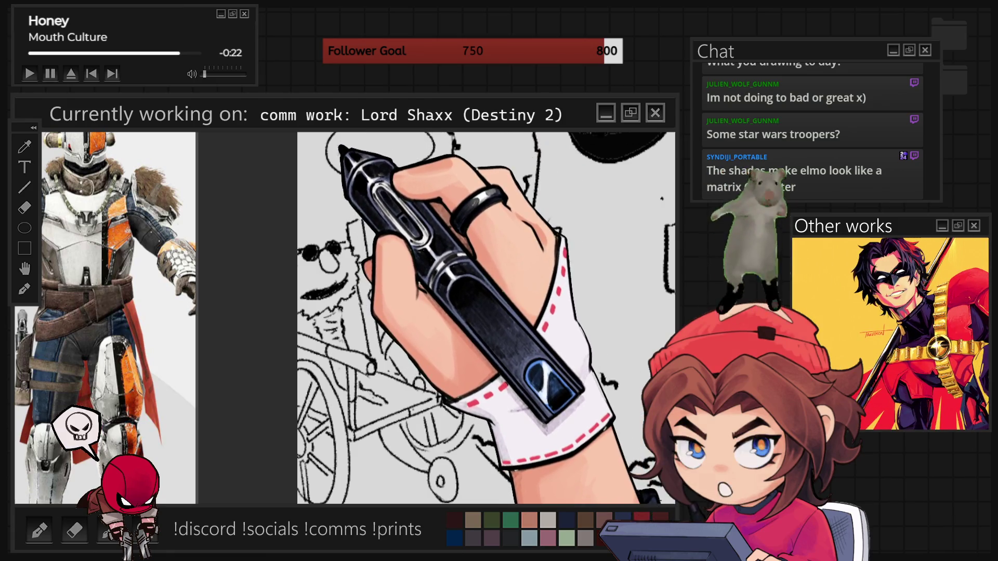
click(341, 149)
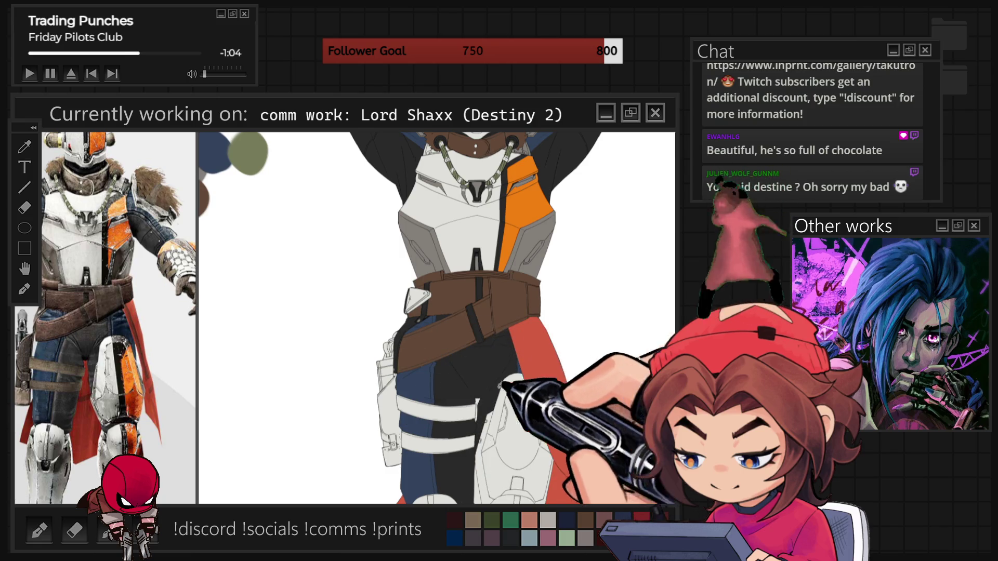
scroll(437, 317, down, 5)
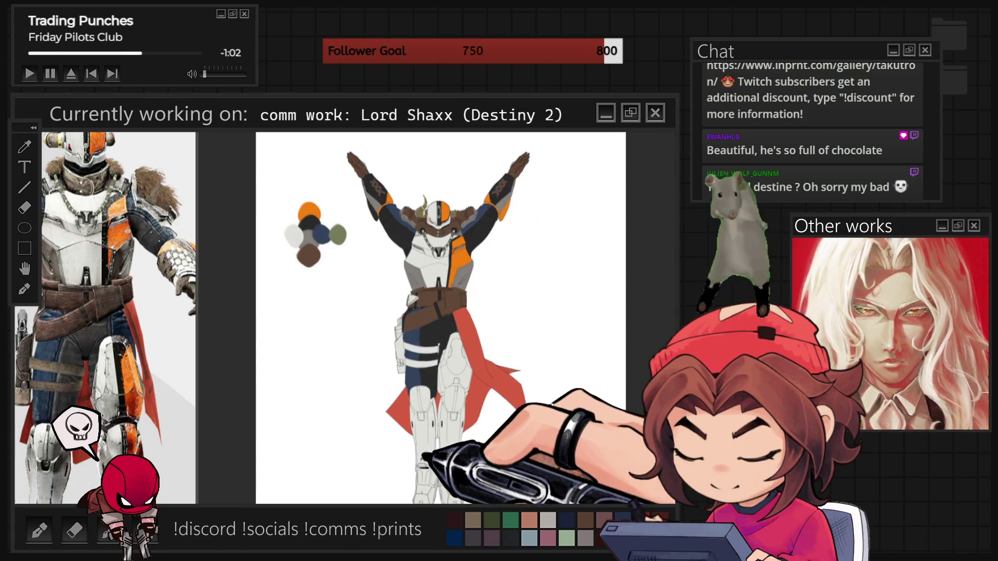
scroll(428, 435, up, 2)
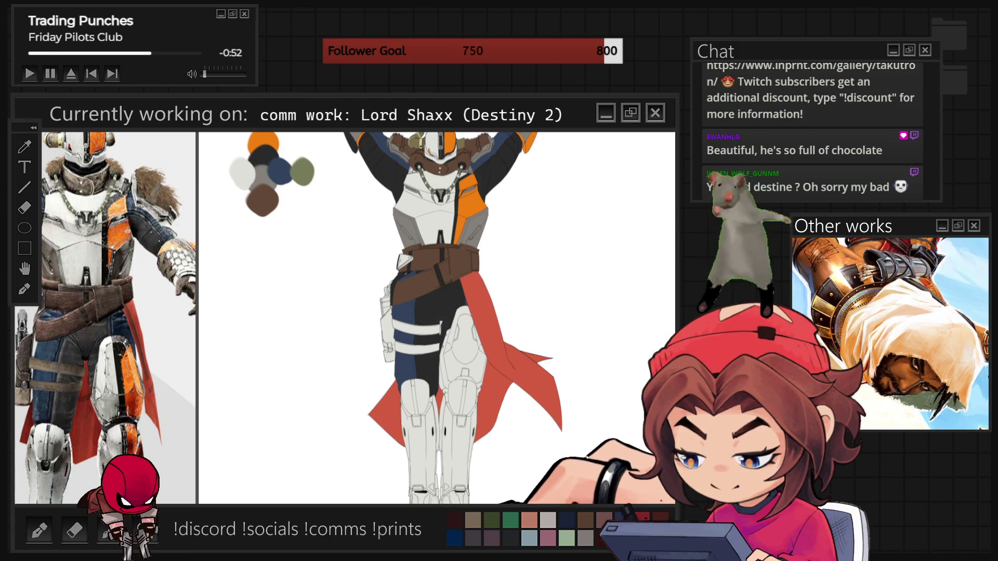
scroll(437, 317, up, 5)
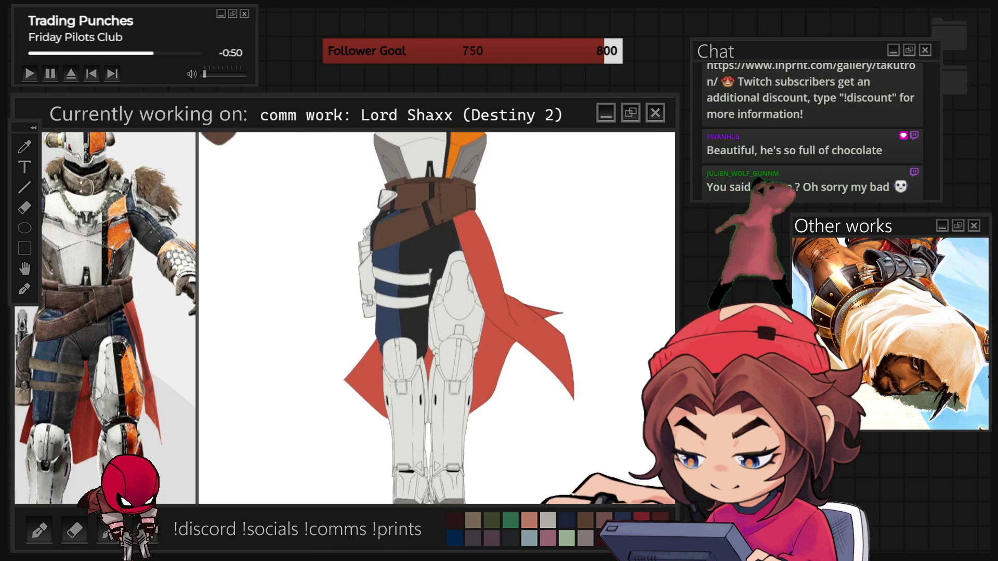
scroll(437, 317, up, 1)
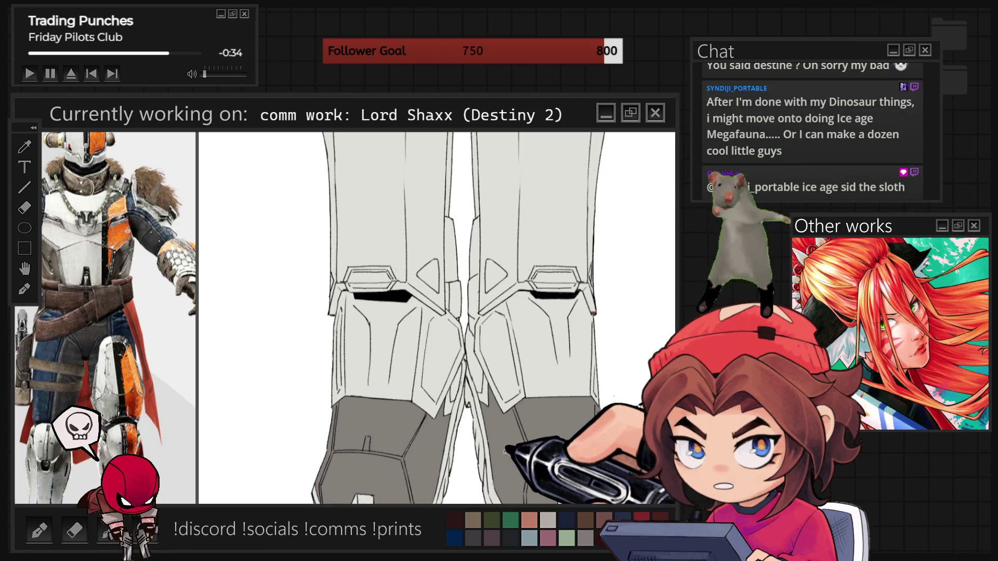
Step: Undo the two stray teal strokes on Shaxx's boot armour
scroll(437, 317, down, 3)
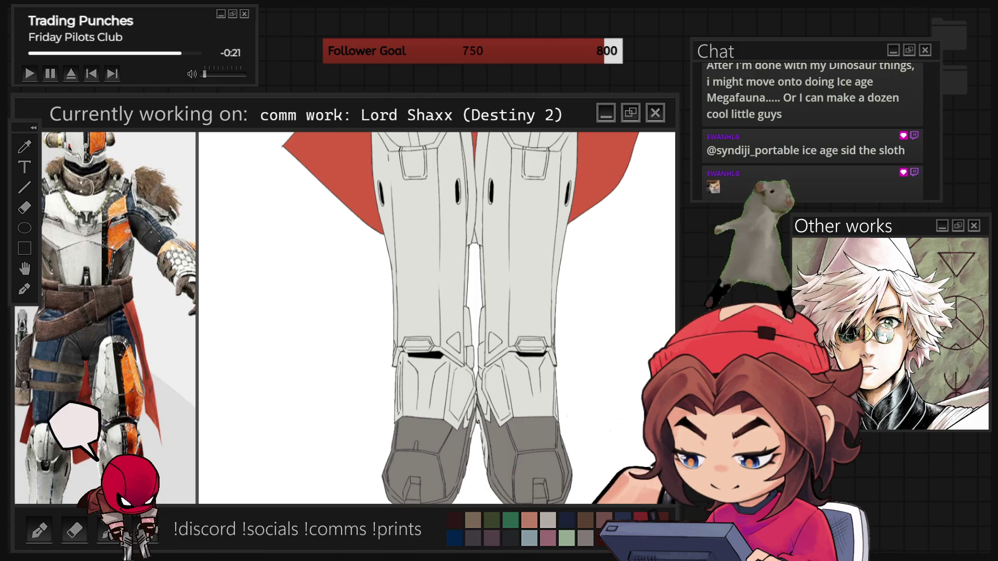
key(ctrl+z)
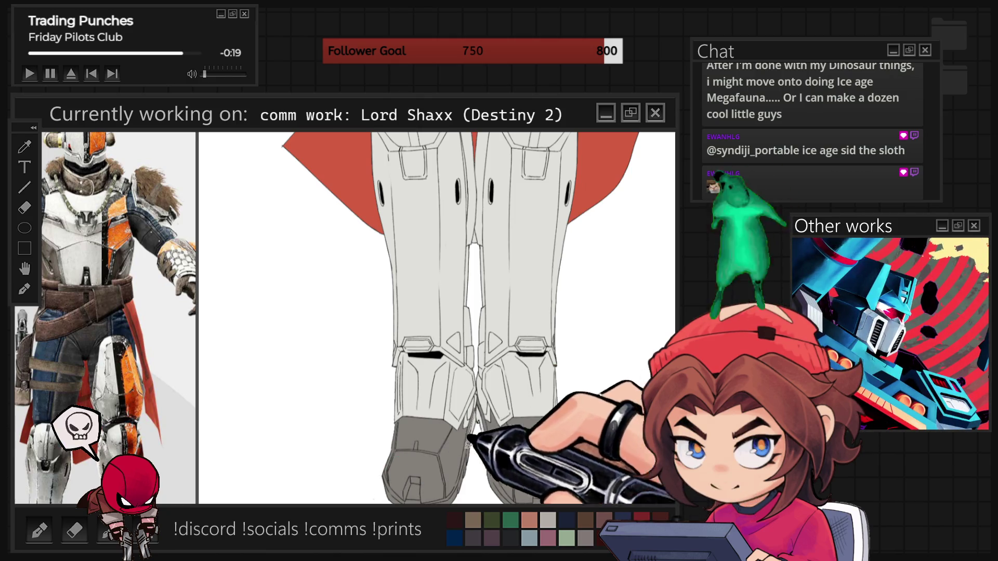
key(ctrl+z)
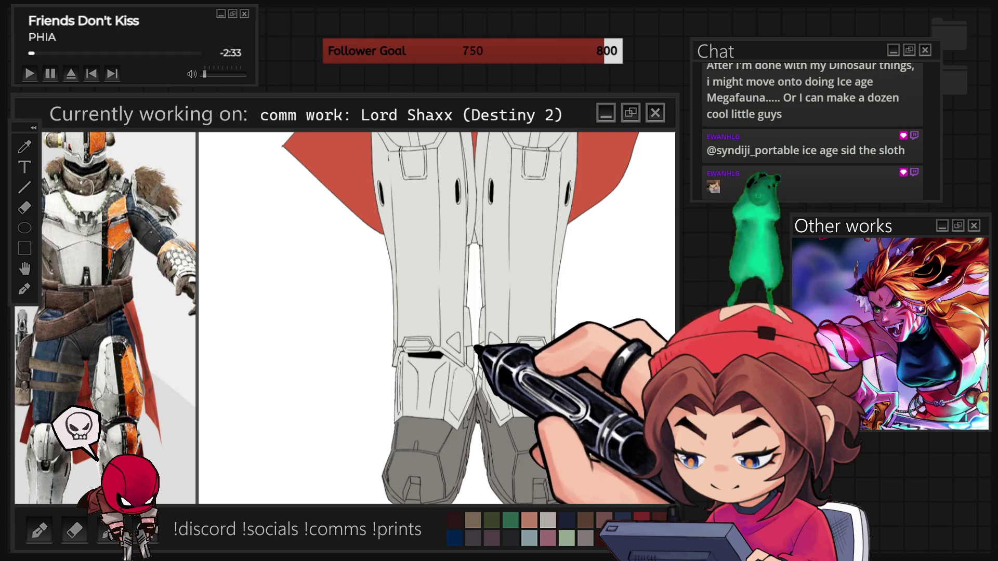
scroll(104, 312, down, 3)
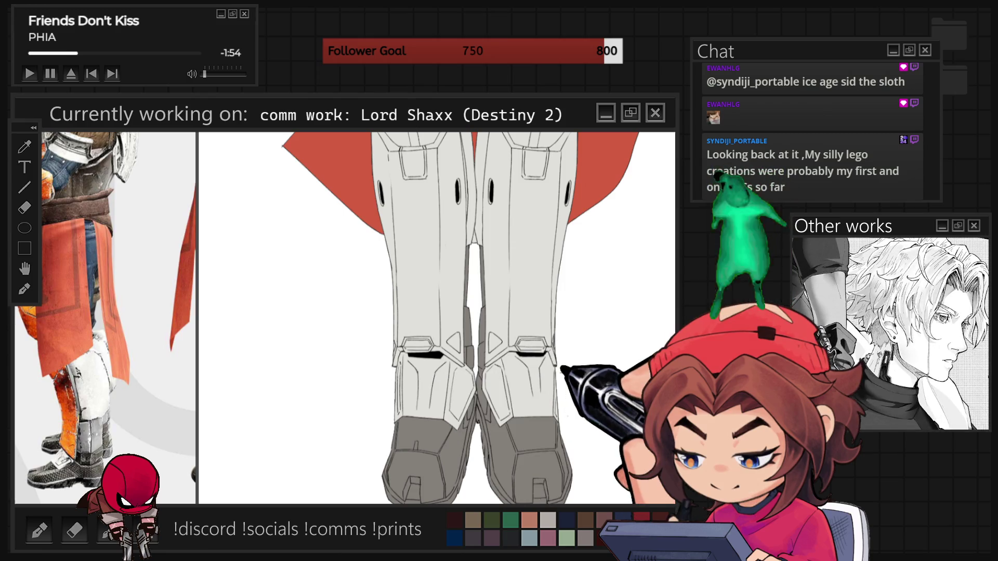
key(ctrl+minus)
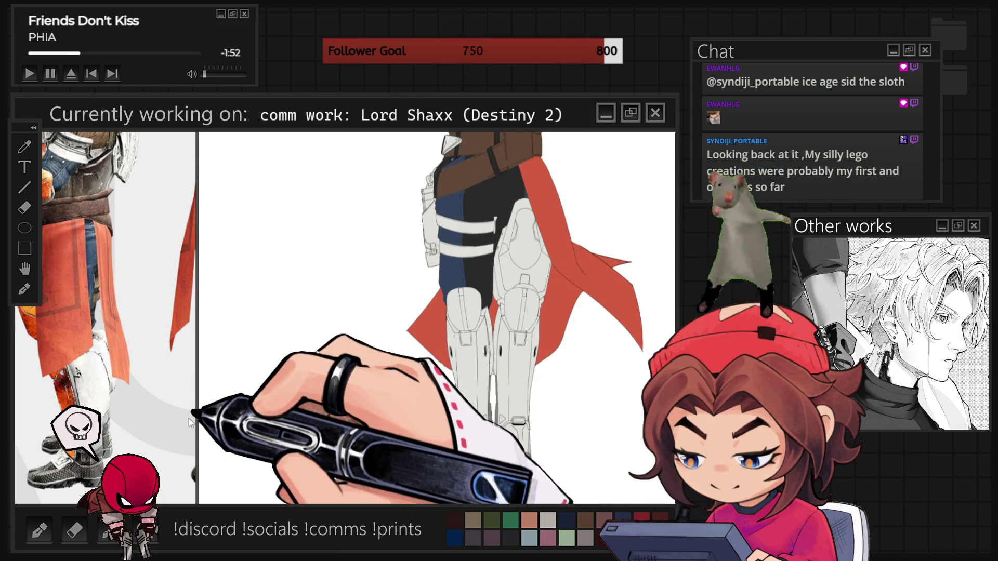
scroll(134, 417, down, 6)
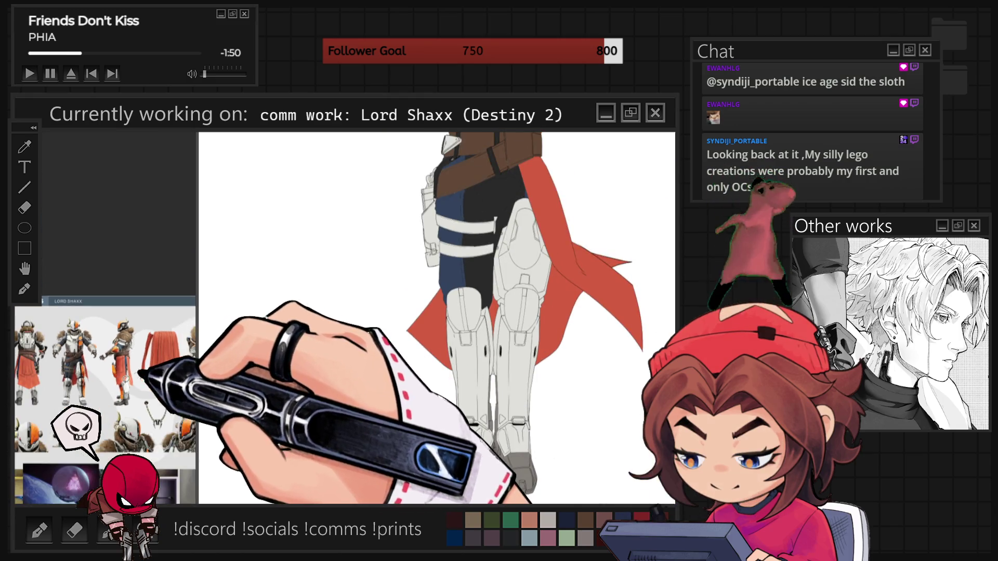
scroll(20, 387, up, 5)
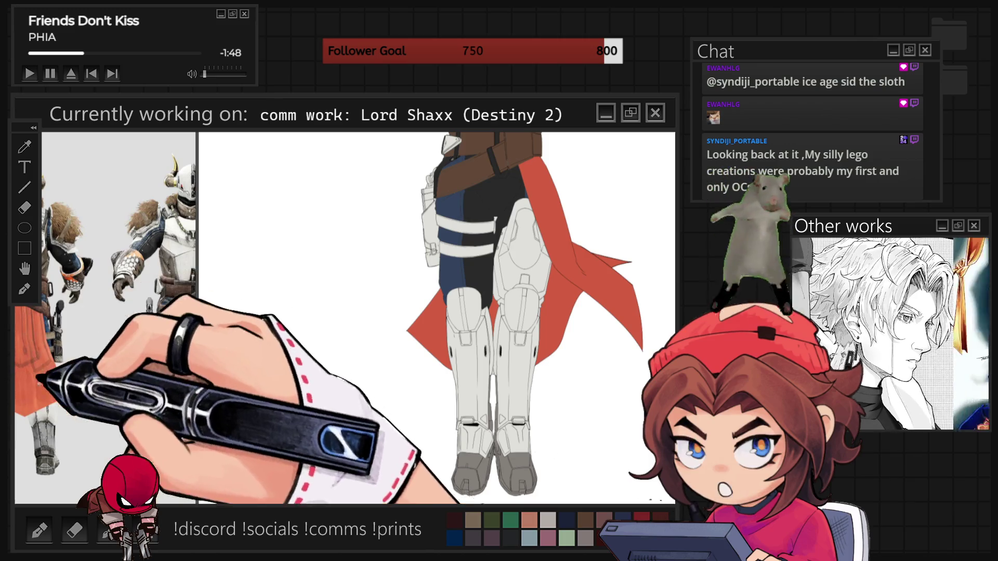
scroll(21, 388, up, 4)
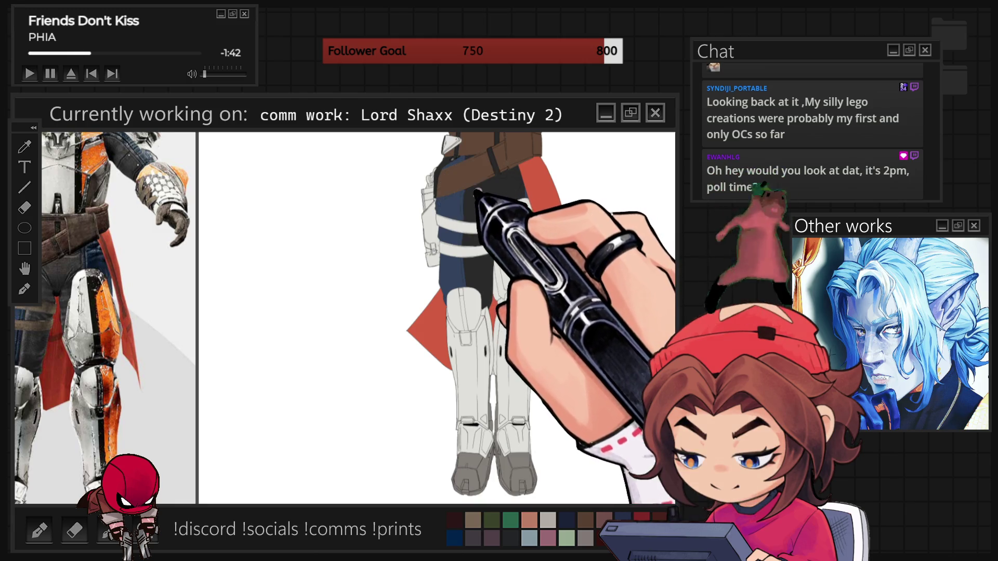
scroll(437, 318, up, 2)
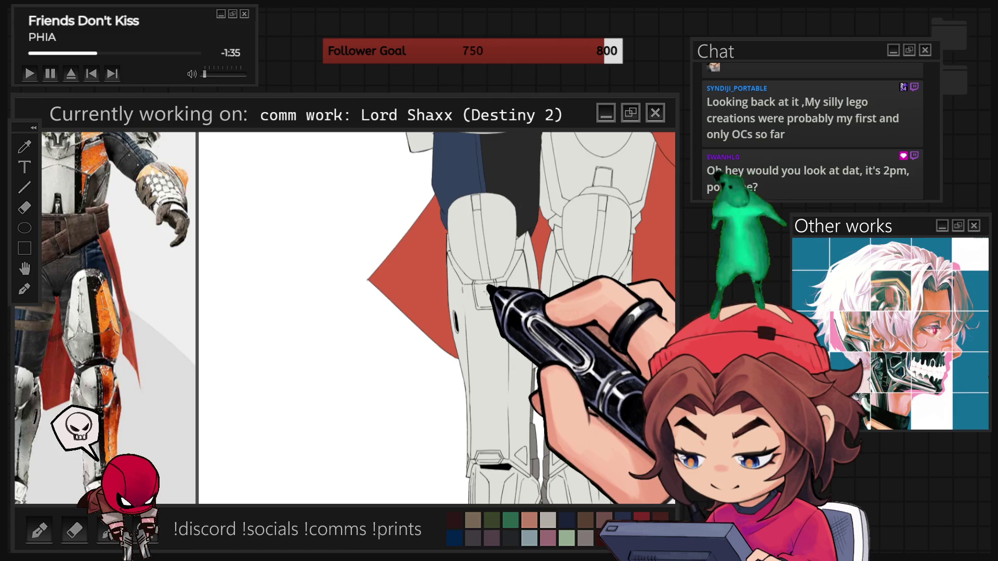
drag(475, 289, 492, 306)
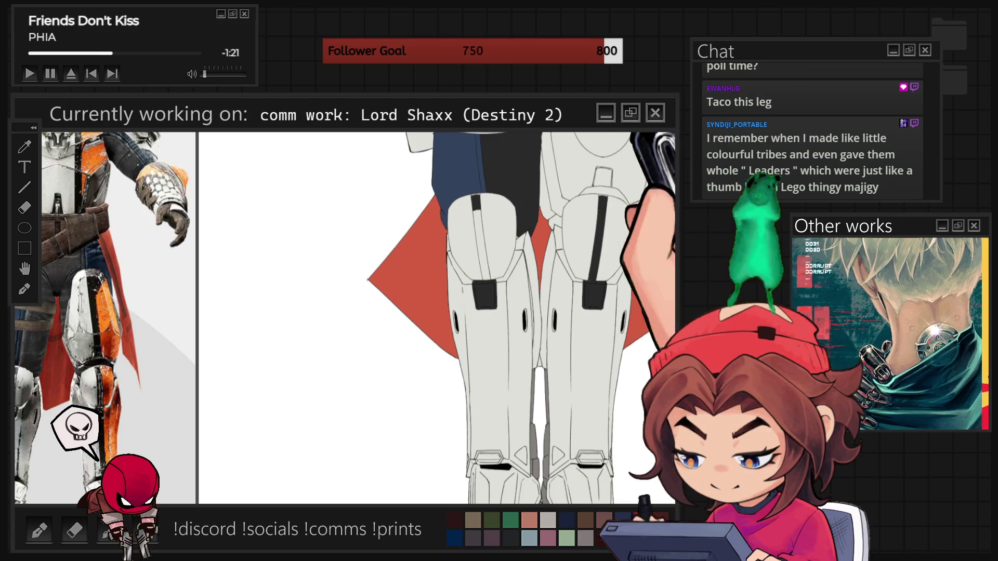
key(ctrl+minus)
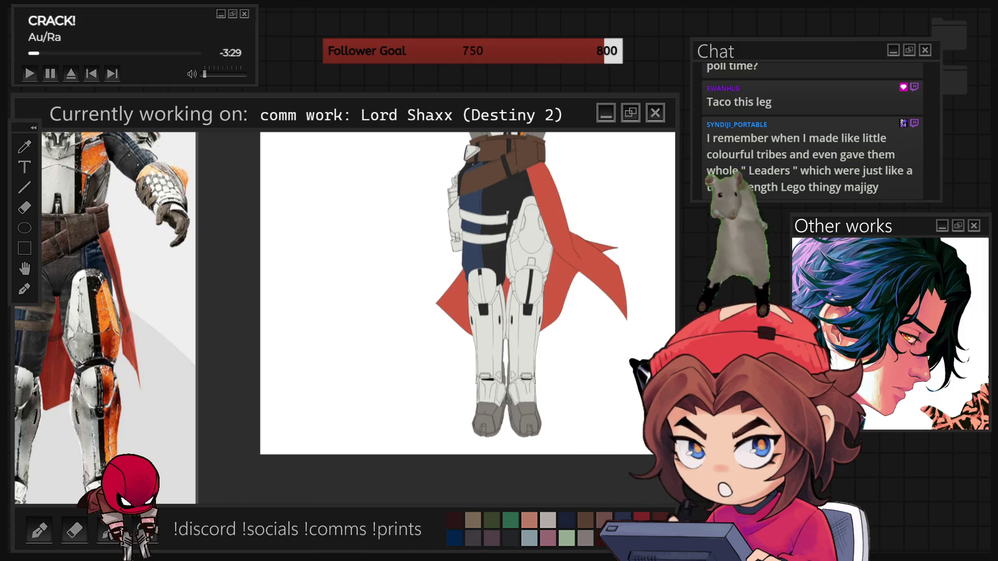
scroll(553, 183, up, 5)
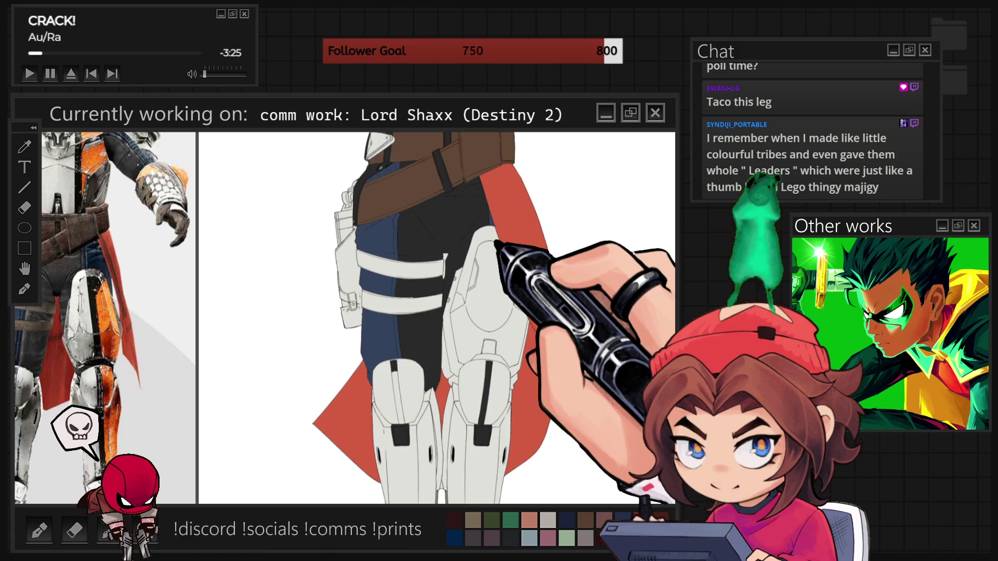
scroll(497, 236, up, 3)
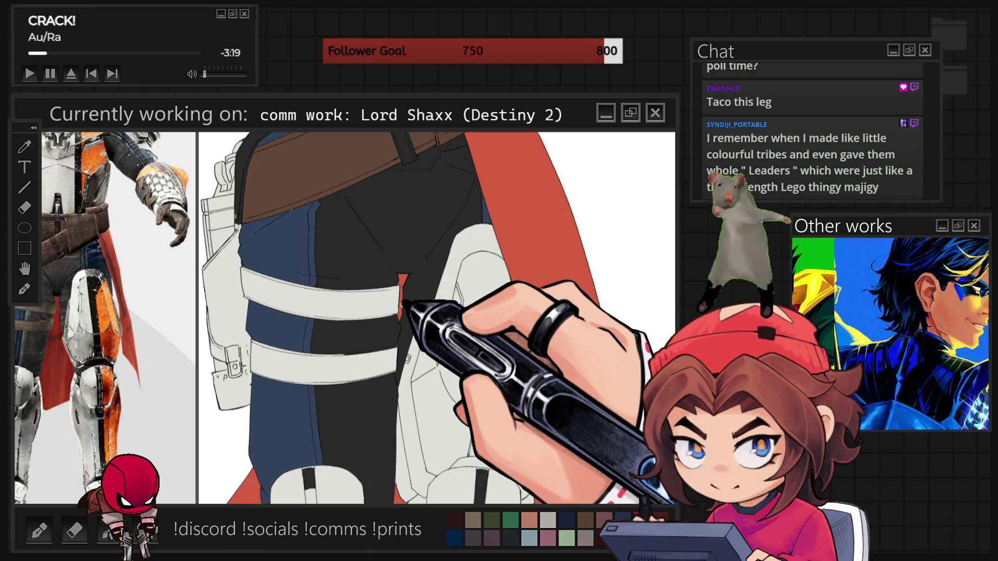
scroll(400, 304, down, 3)
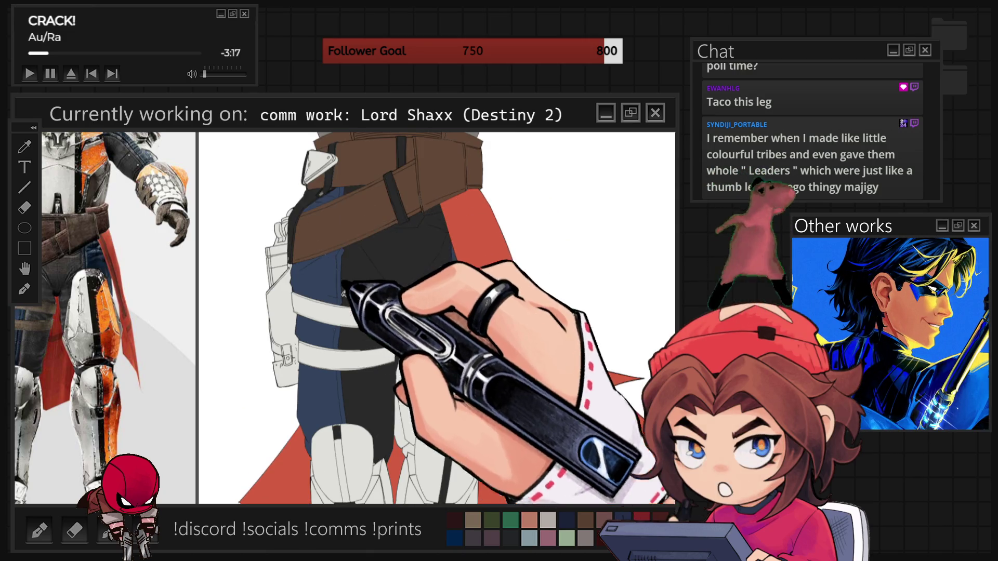
Step: Bucket-fill the upper and lower thigh straps brown, rotating the view to check them
scroll(437, 318, up, 3)
click(430, 298)
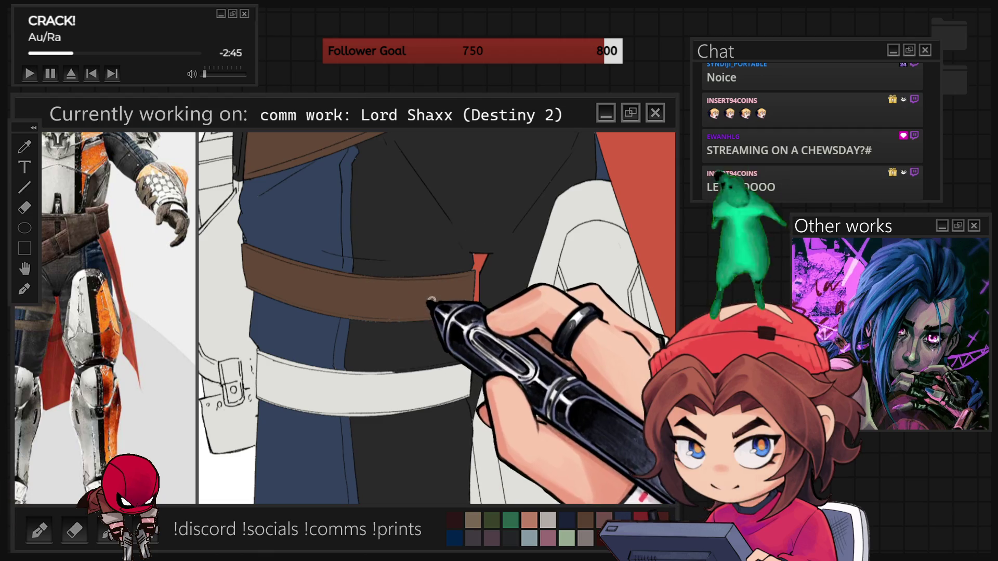
click(428, 383)
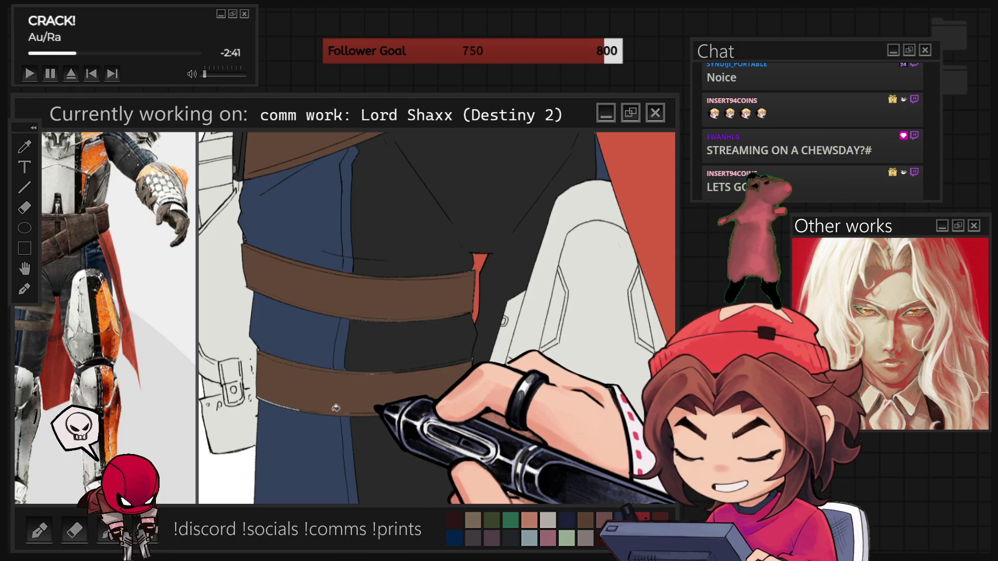
key(4)
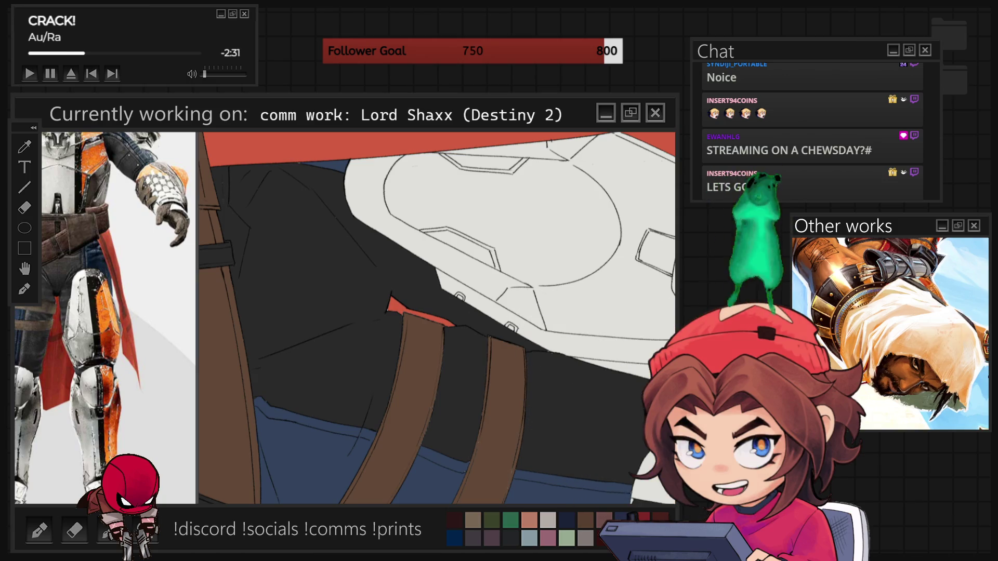
key(r)
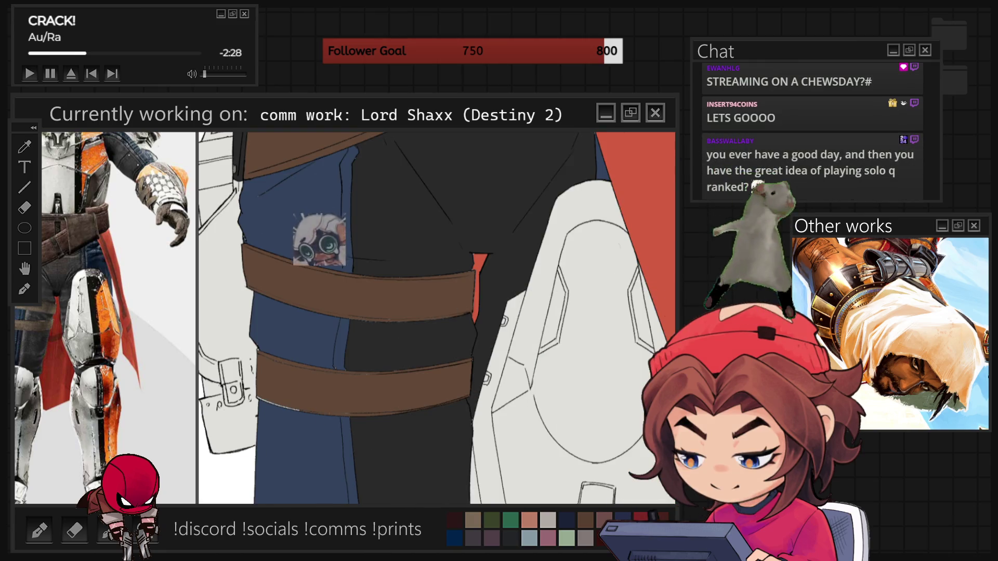
key(r)
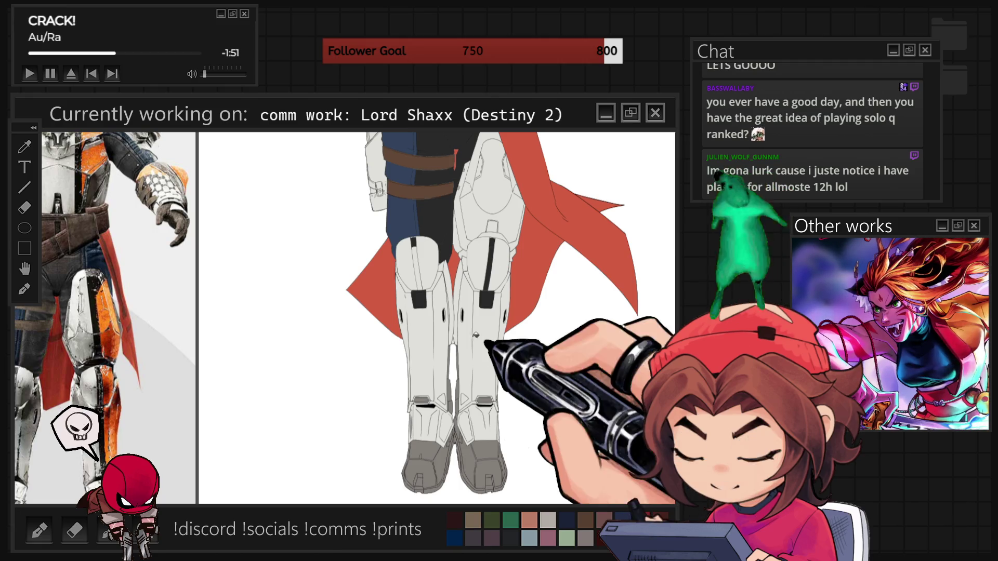
scroll(499, 463, down, 2)
scroll(478, 377, up, 2)
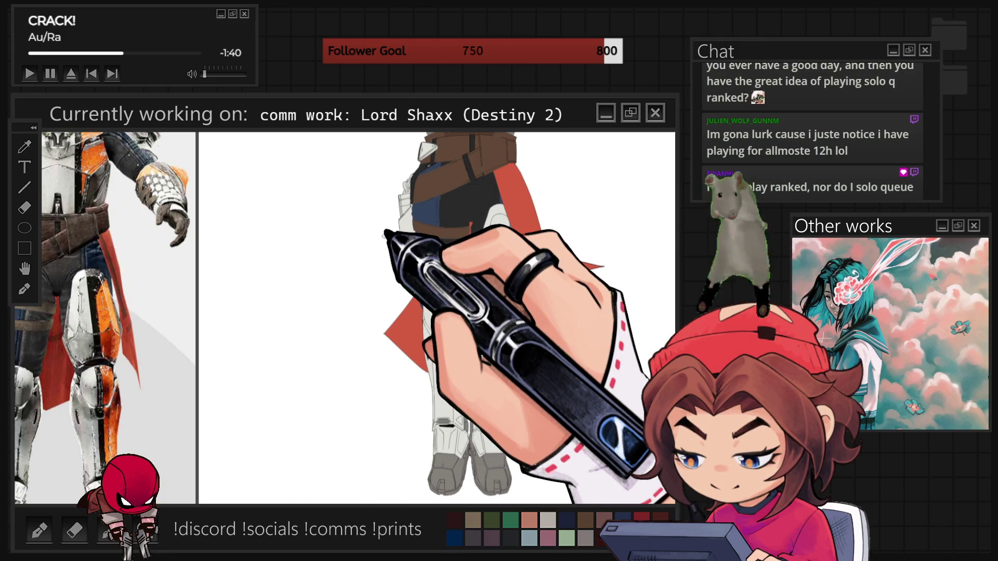
scroll(437, 317, up, 3)
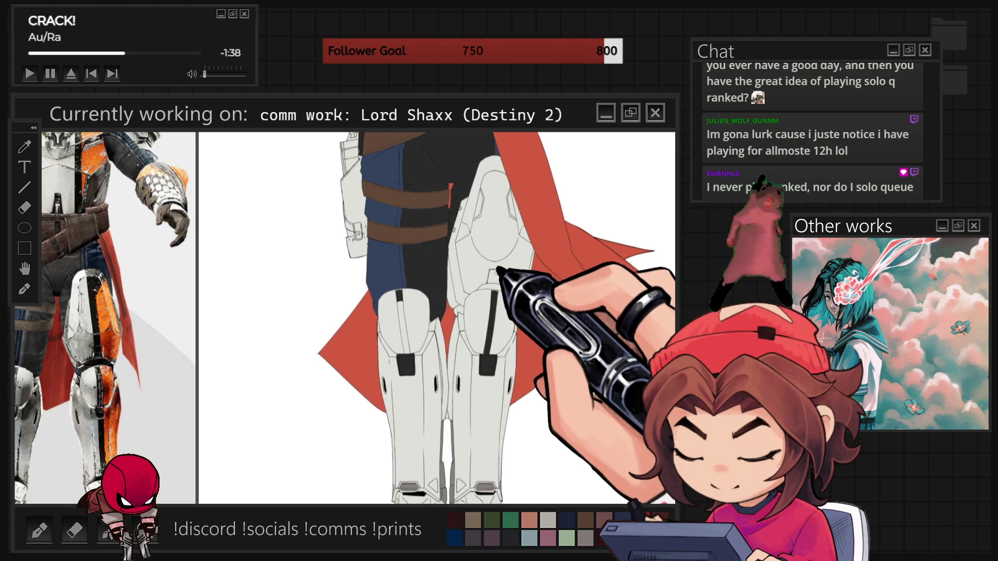
drag(402, 207, 449, 226)
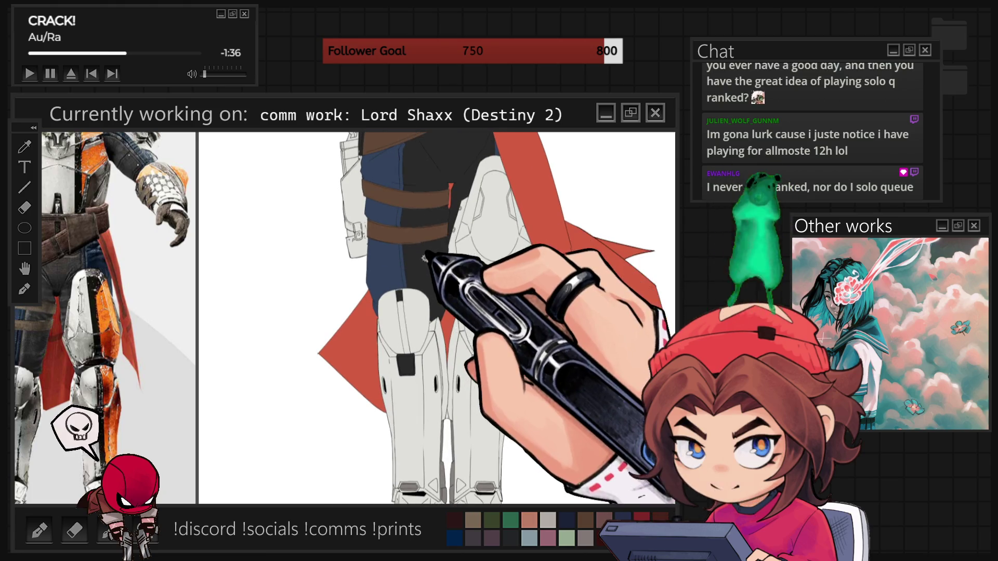
click(423, 262)
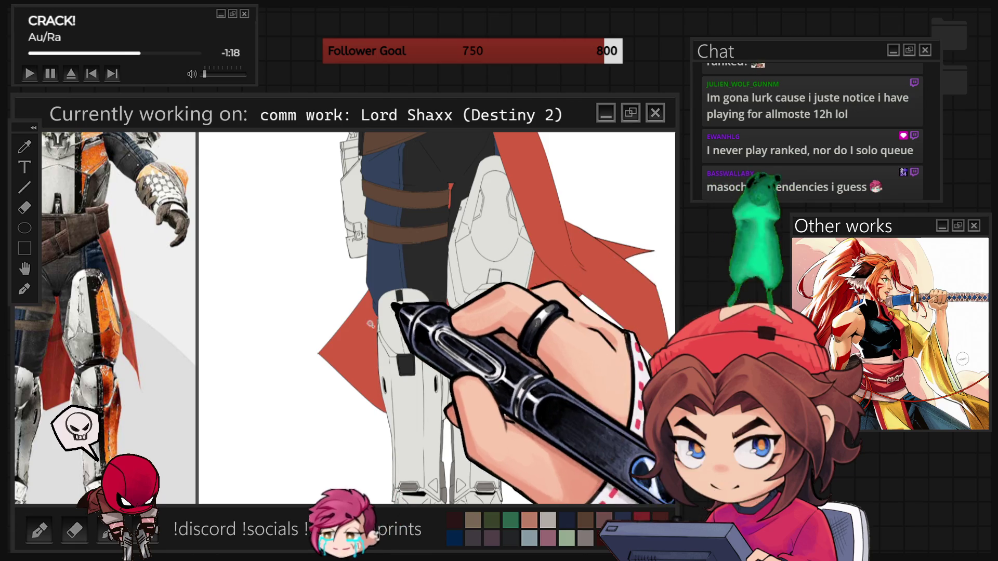
scroll(437, 318, down, 3)
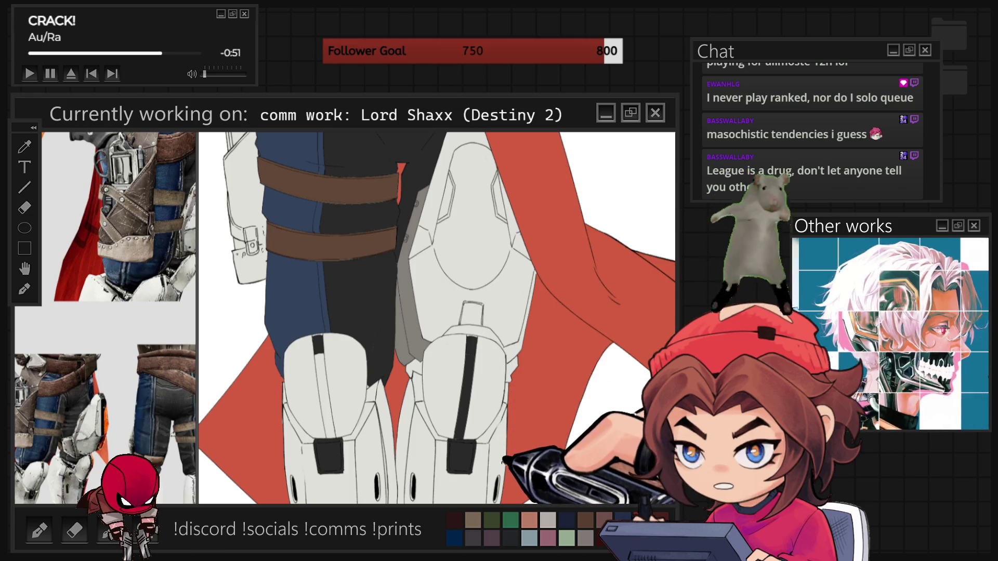
Step: Shade the knee-pad band grey and lasso-select the right knee and shin armour
drag(448, 330, 517, 345)
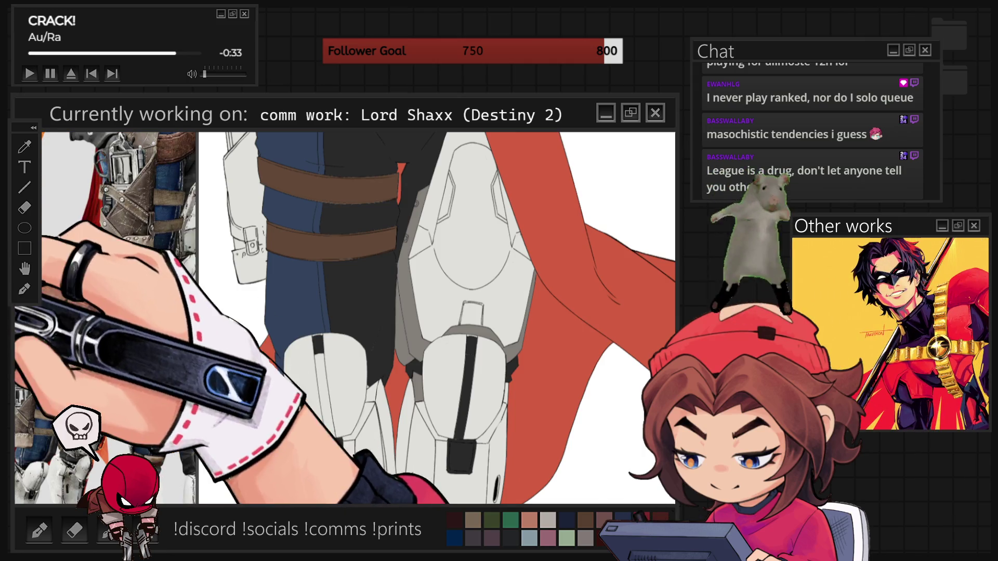
drag(450, 149, 451, 153)
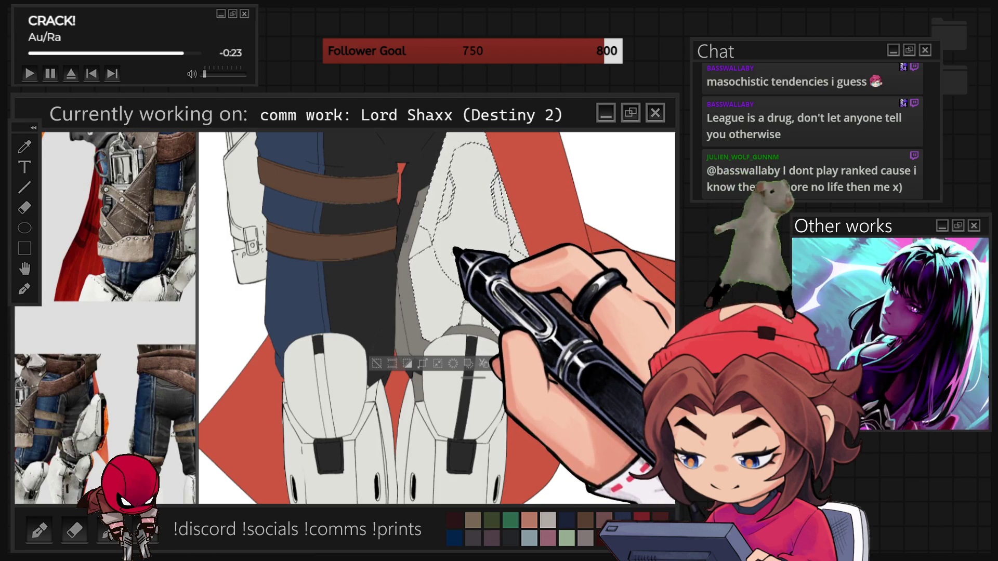
mouse_move(468, 332)
mouse_down()
mouse_move(431, 395)
mouse_move(431, 496)
mouse_move(505, 416)
mouse_move(437, 445)
mouse_move(458, 285)
mouse_up()
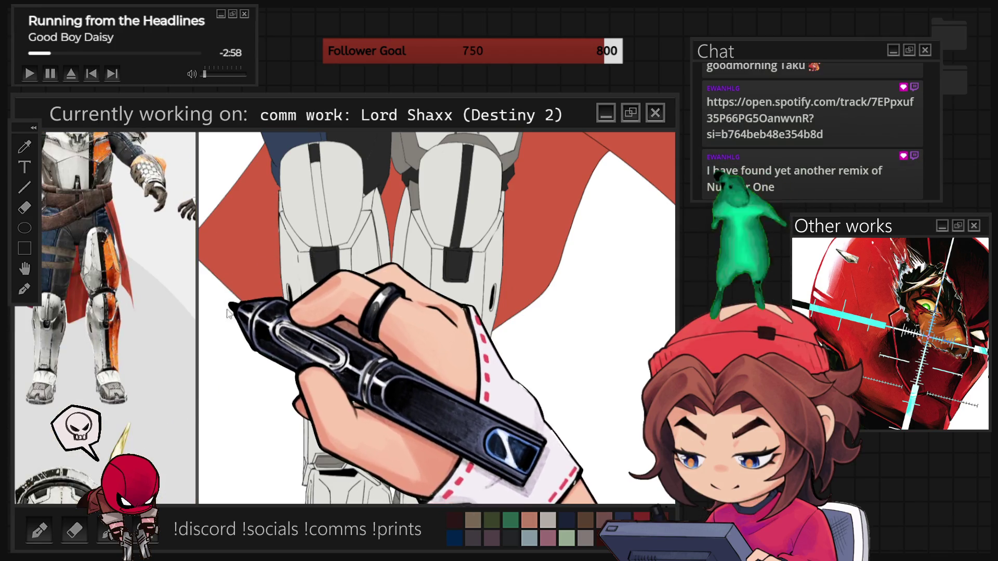
click(417, 387)
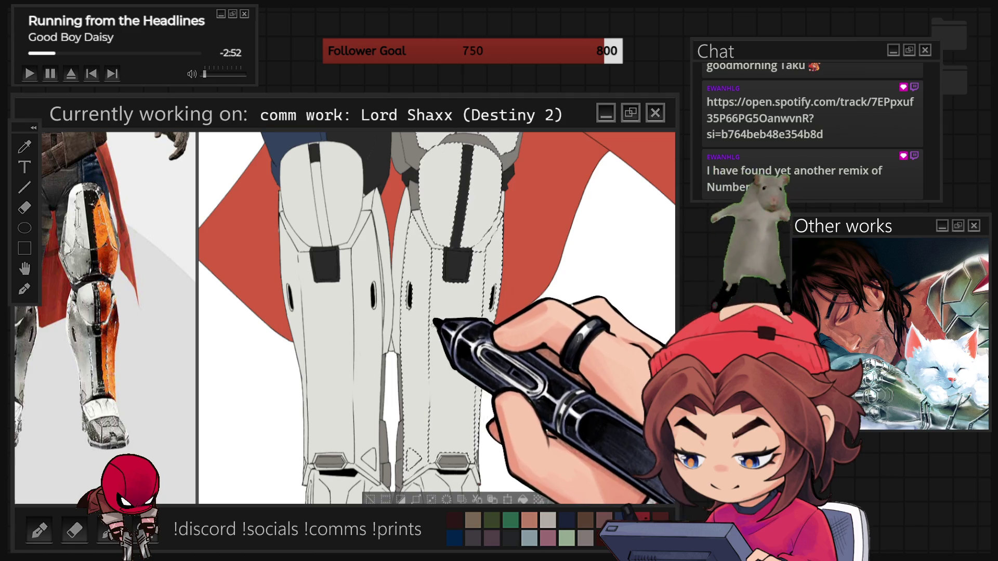
scroll(437, 321, up, 5)
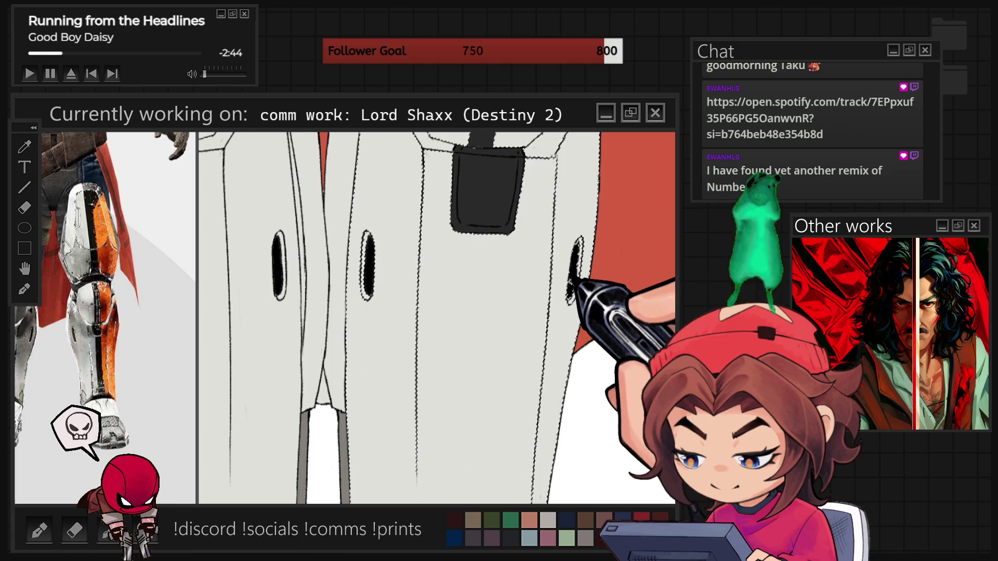
scroll(437, 317, down, 5)
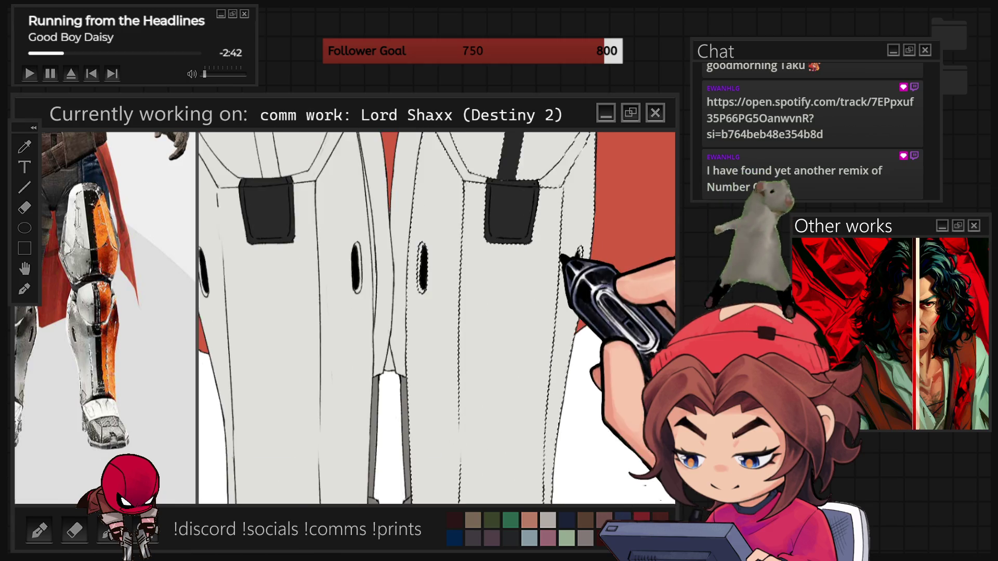